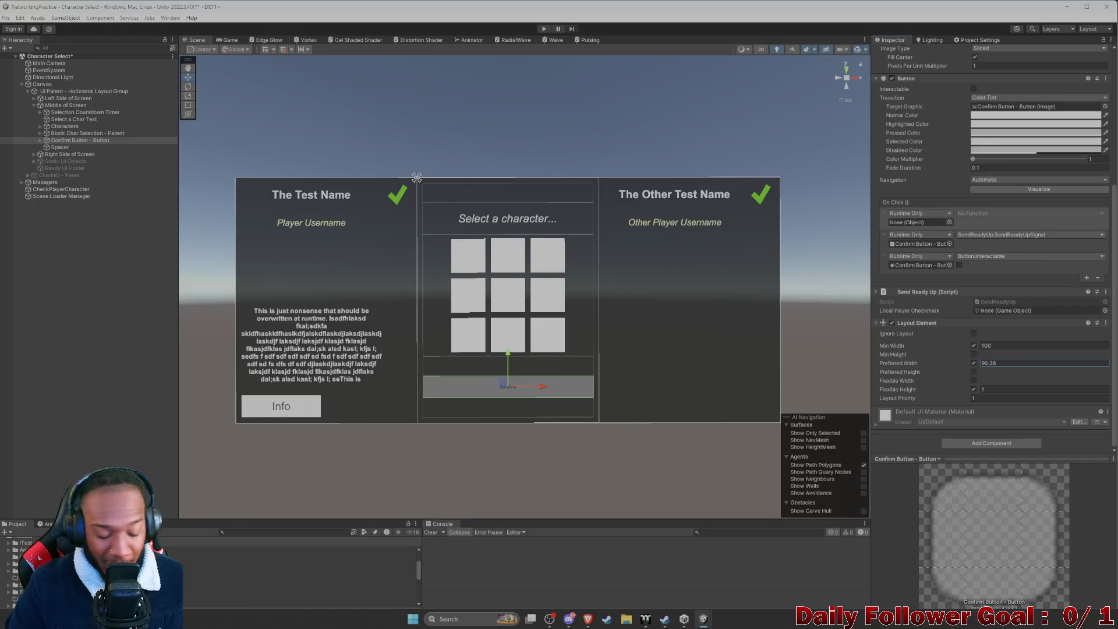
# Step: Set the Confirm Button's Layout Element Preferred Width to 749.9326, toggling Ignore Layout on then off
pyautogui.moveTo(703, 619)
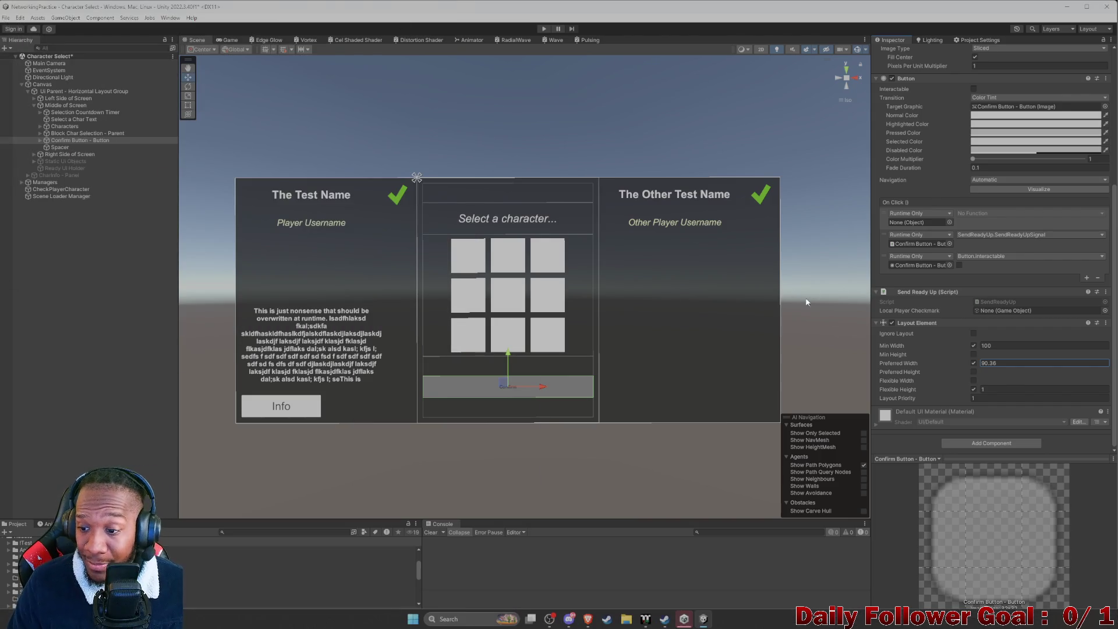
pyautogui.click(1030, 363)
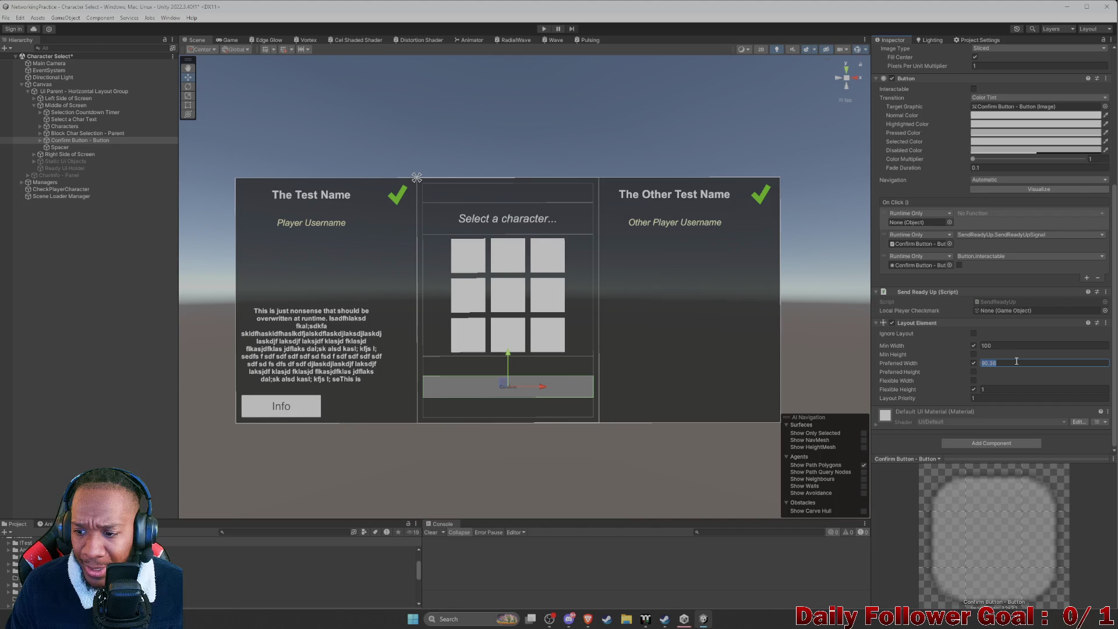
pyautogui.press('BackSpace')
pyautogui.write('10')
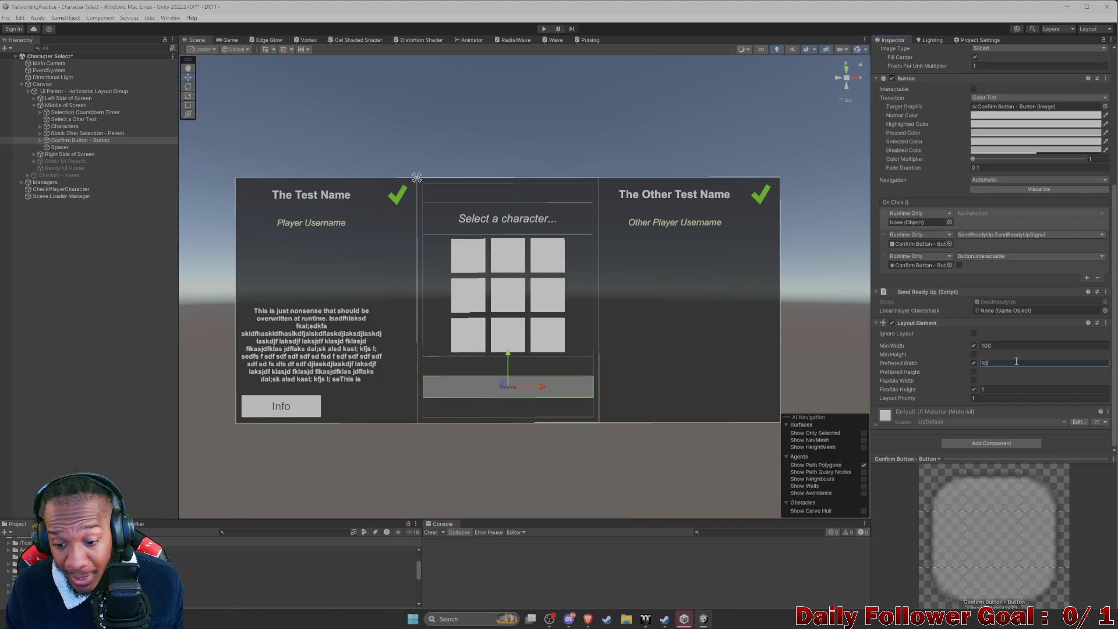
pyautogui.click(703, 619)
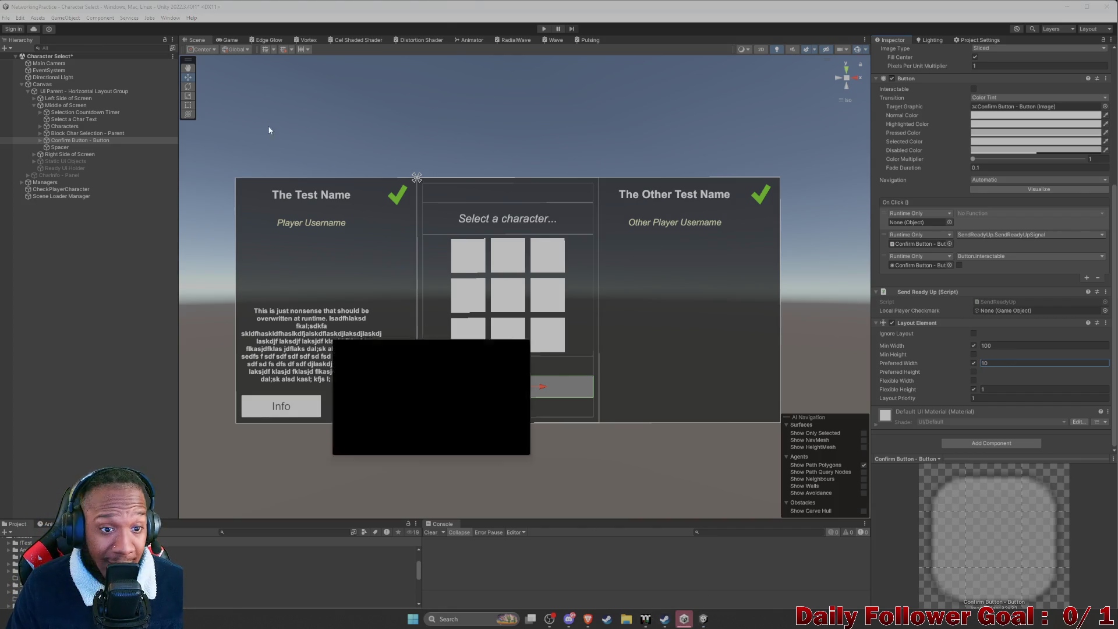
pyautogui.click(436, 8)
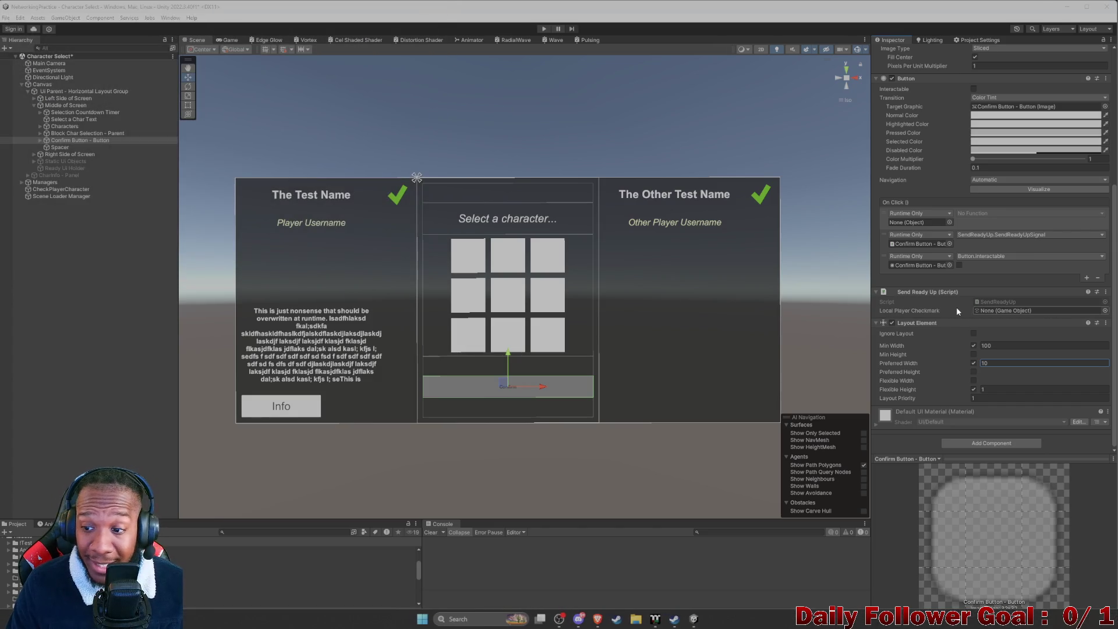
pyautogui.click(1009, 362)
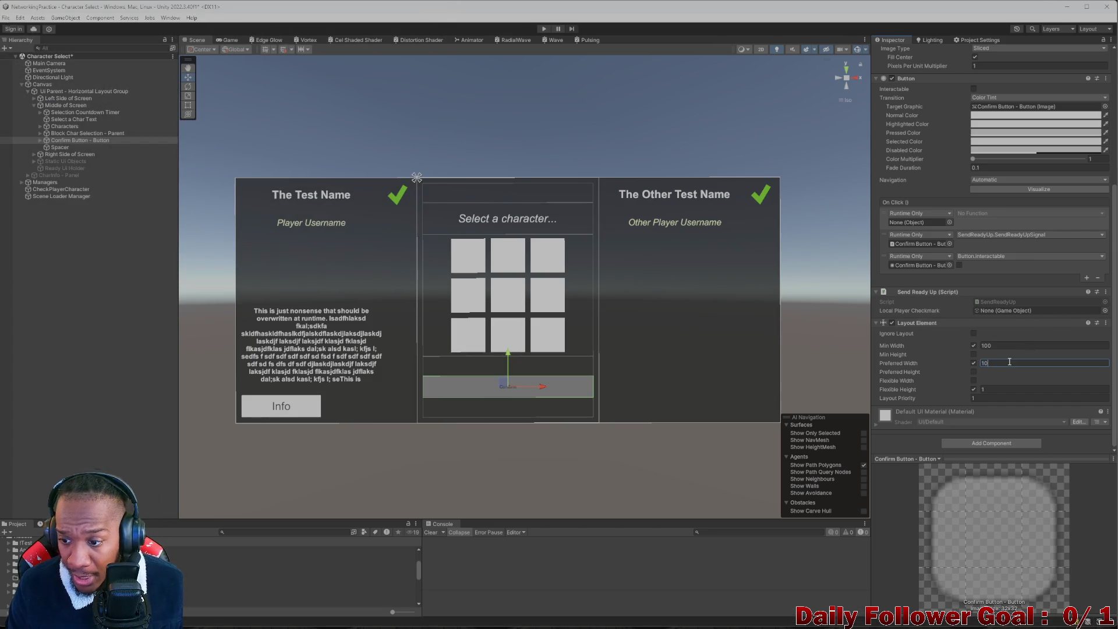
pyautogui.write('1000')
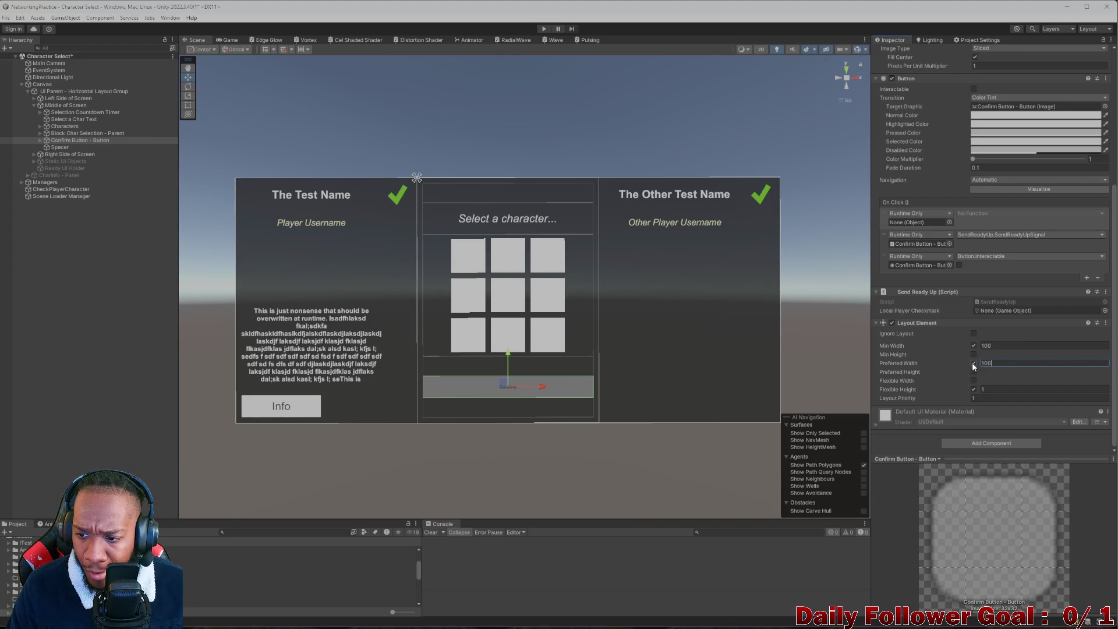
pyautogui.click(973, 362)
pyautogui.click(973, 362)
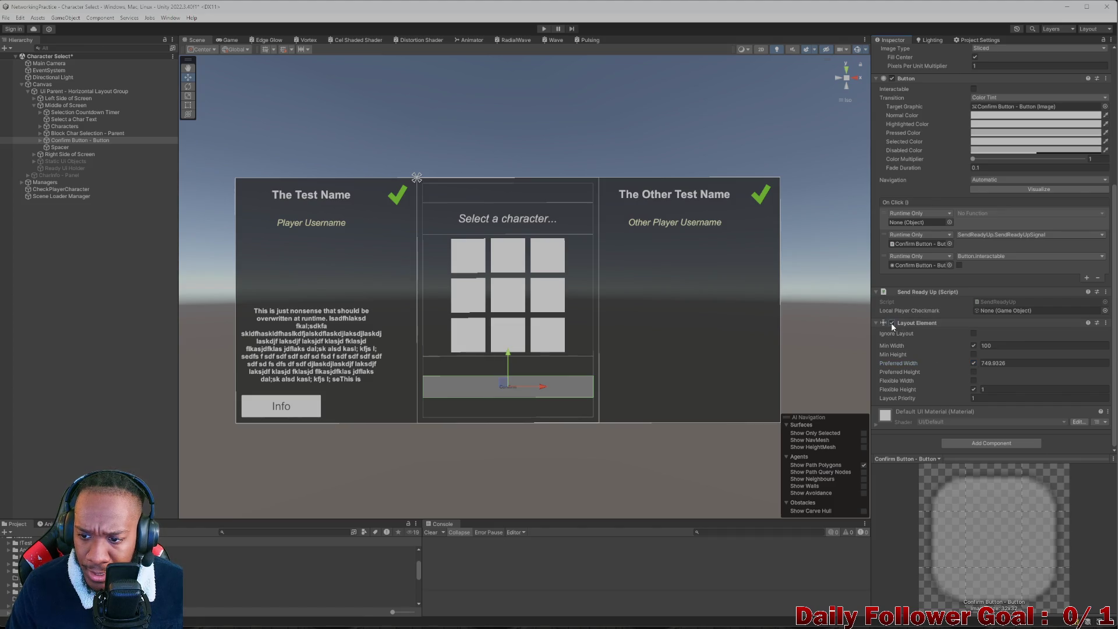
pyautogui.click(973, 333)
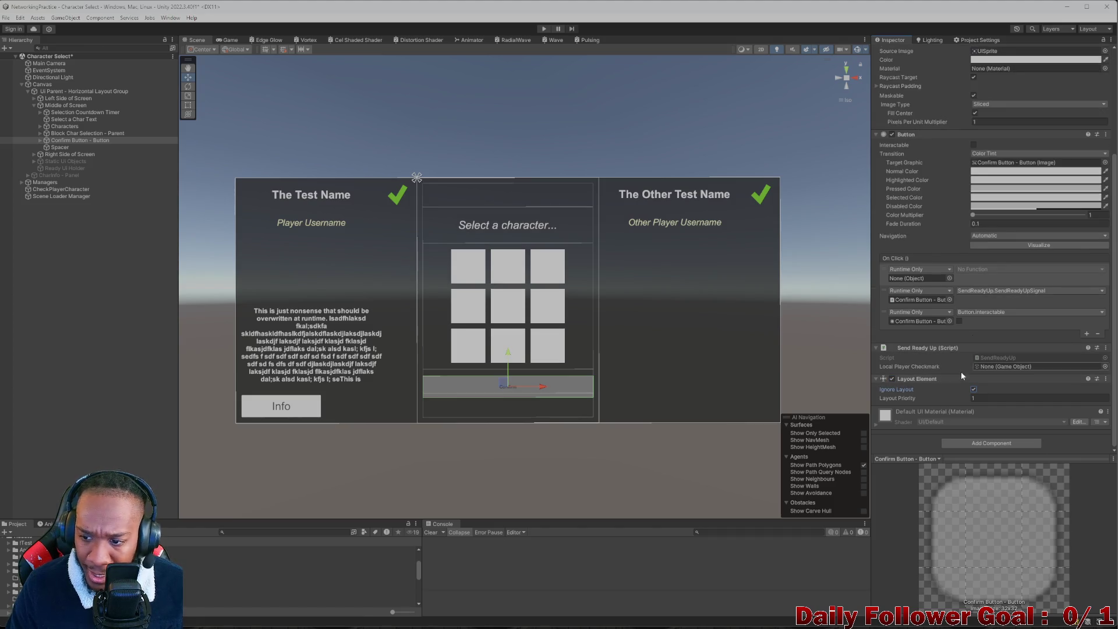
pyautogui.click(974, 389)
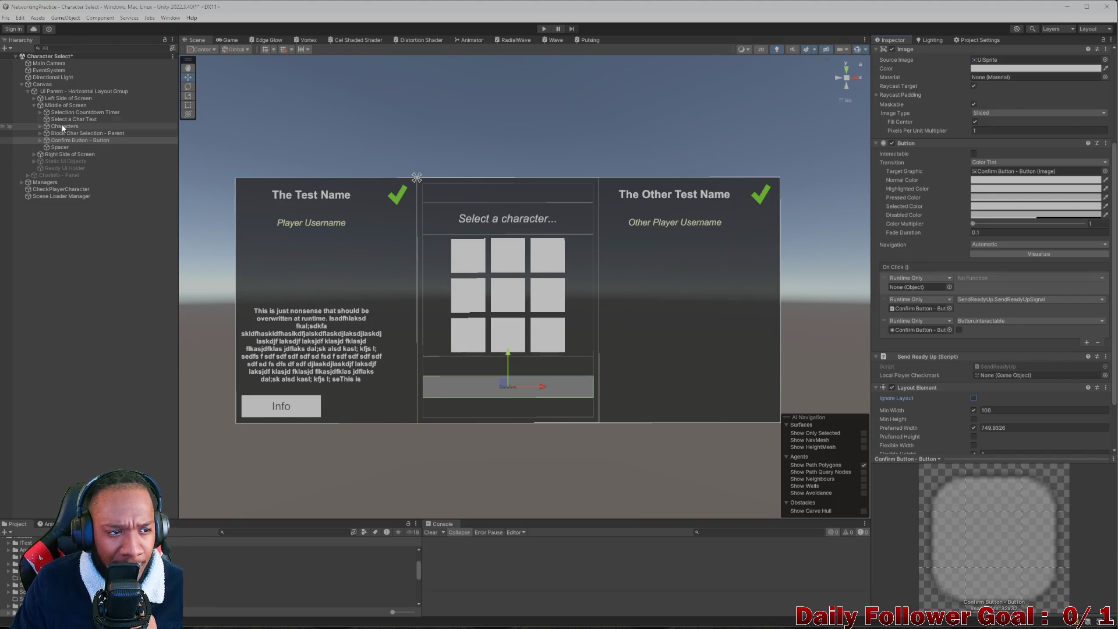
# Step: Create an empty GameObject under Middle of Screen, above Confirm Button, with a Flexible Height Layout Element
pyautogui.rightClick(70, 108)
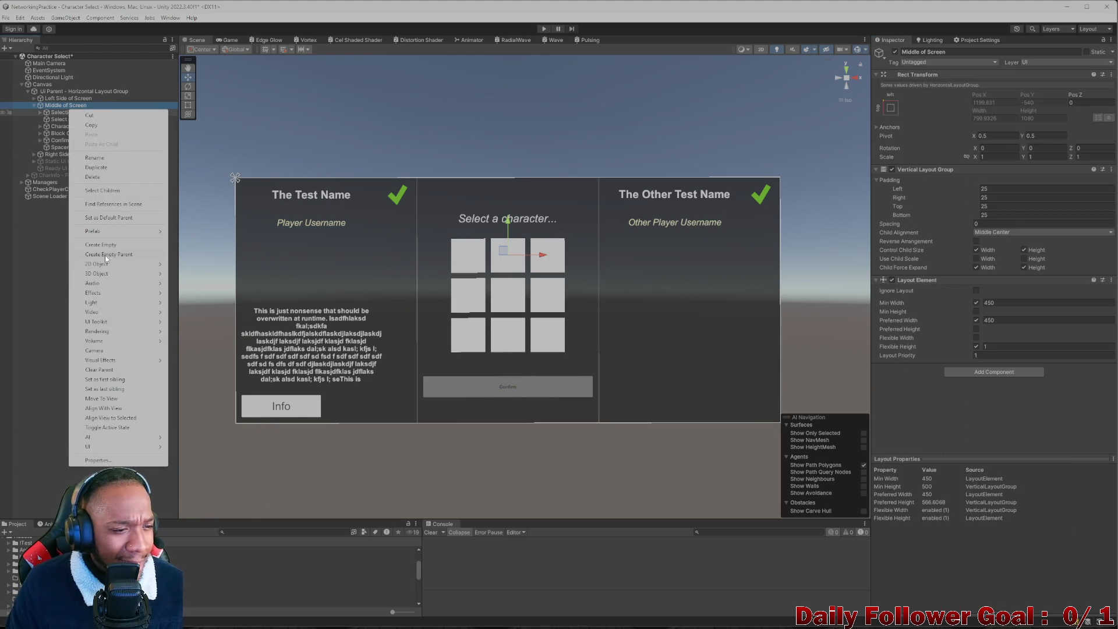
pyautogui.click(119, 244)
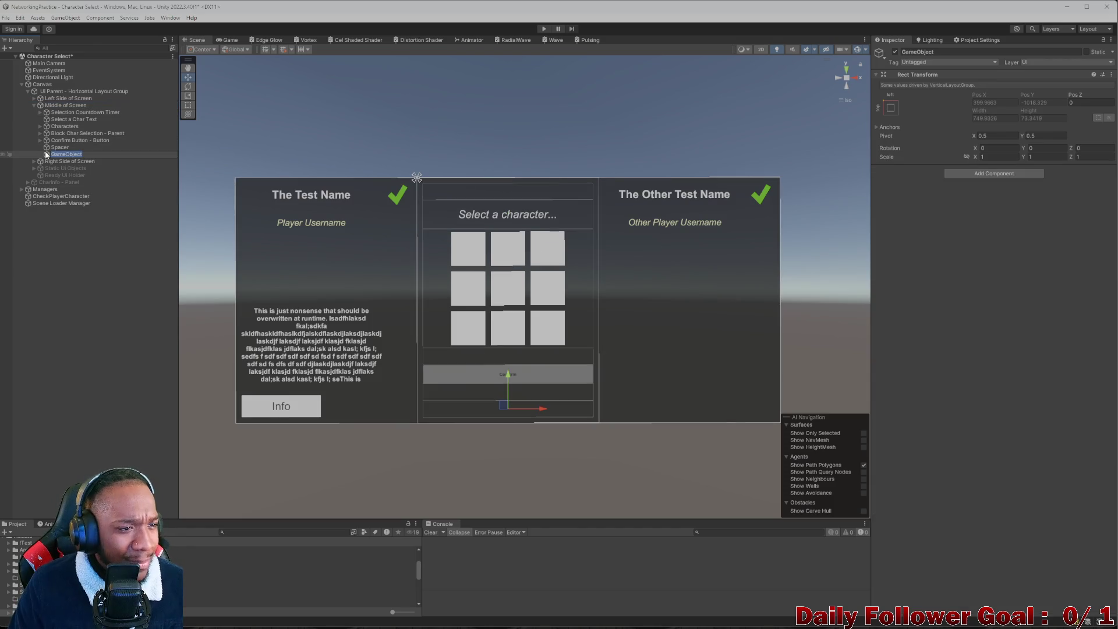
pyautogui.moveTo(65, 154); pyautogui.dragTo(160, 143)
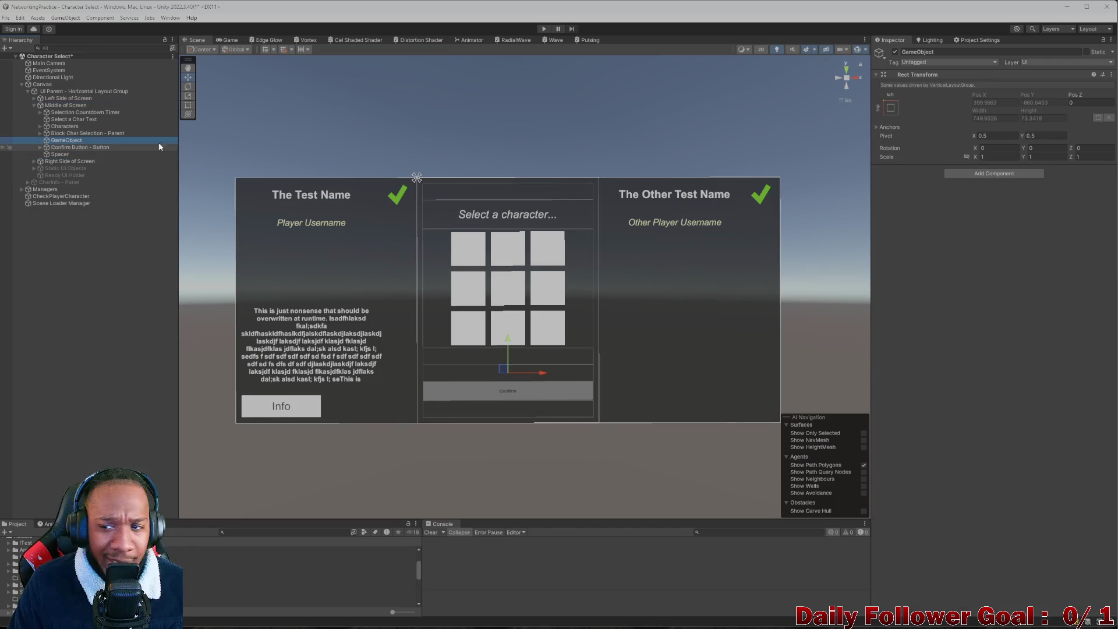
pyautogui.click(956, 173)
pyautogui.write('layout')
pyautogui.click(969, 200)
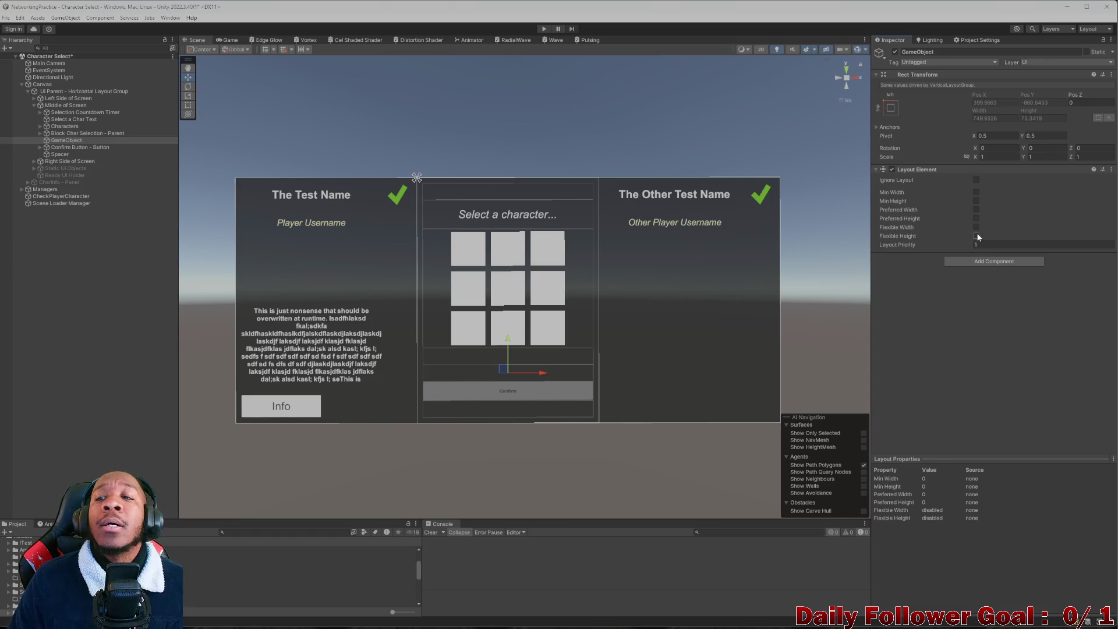
pyautogui.click(976, 235)
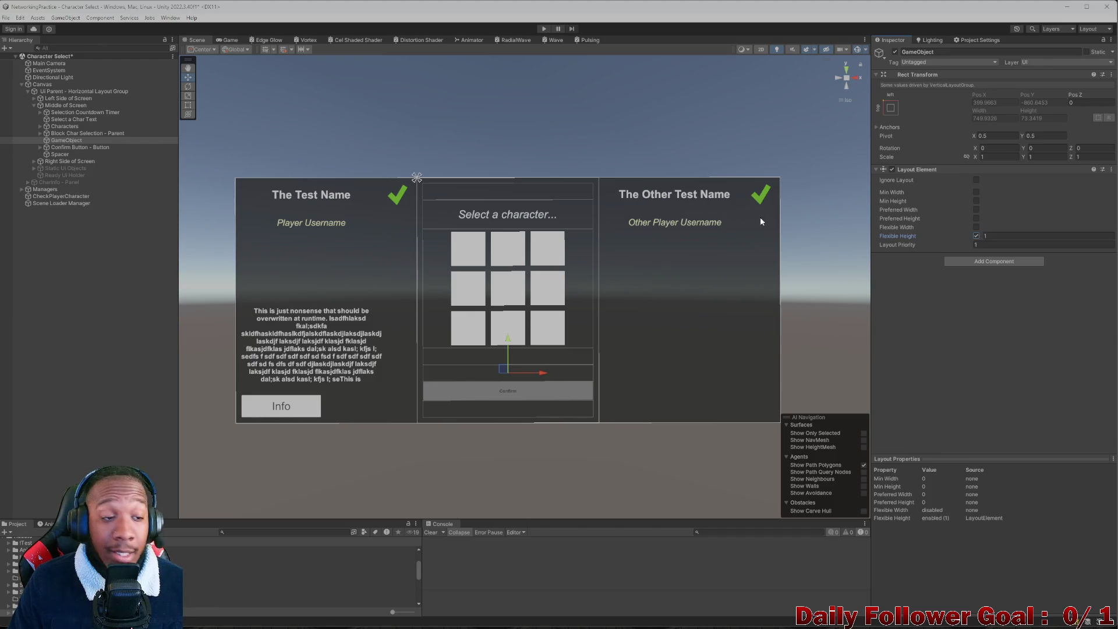
# Step: Remove the Confirm Button's Layout Element and nest the button inside the new GameObject
pyautogui.click(78, 148)
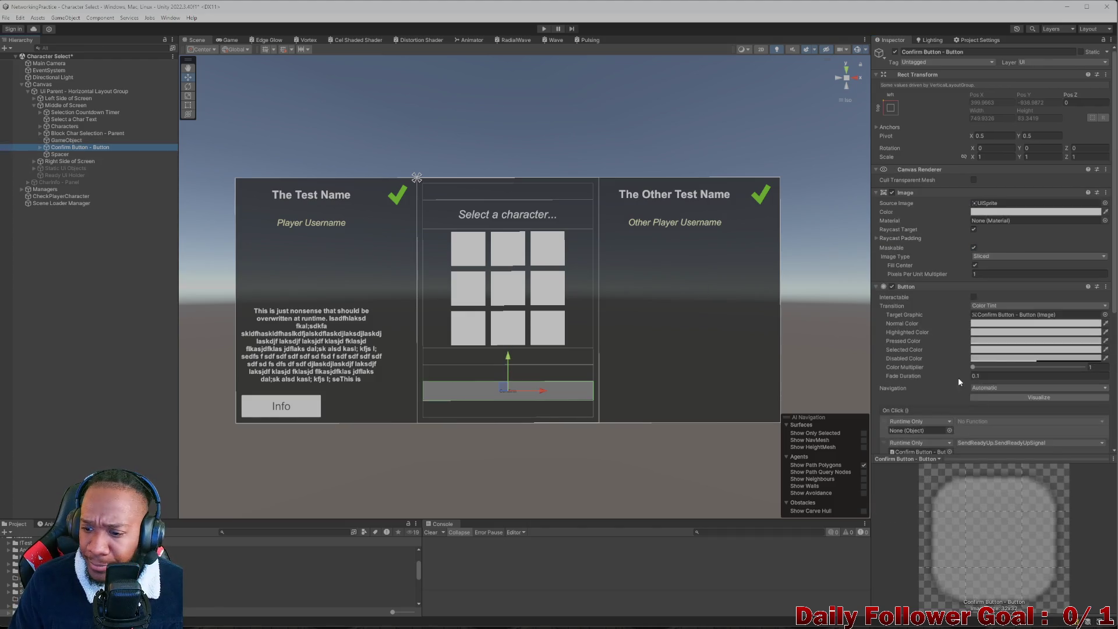
pyautogui.scroll(-5, 1056, 398)
pyautogui.scroll(-2, 1051, 401)
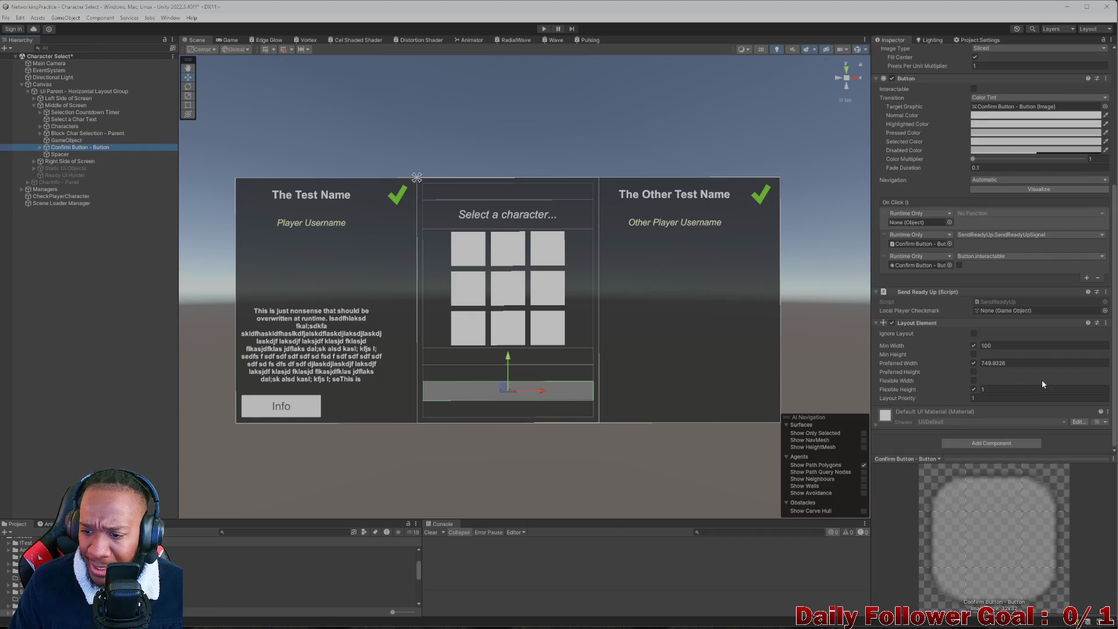
pyautogui.click(1107, 323)
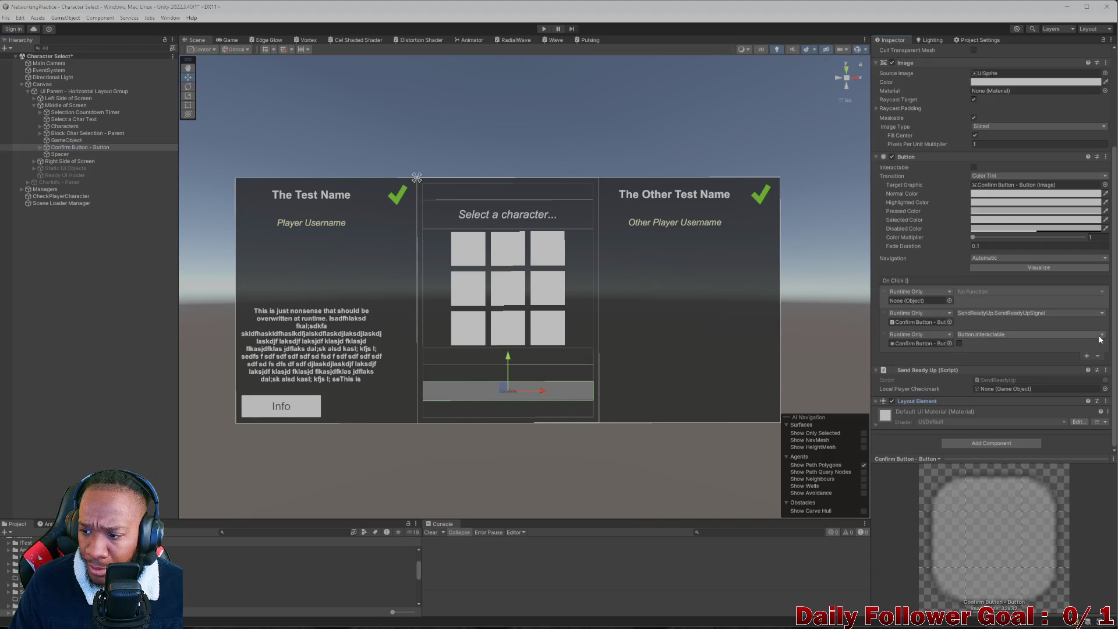
pyautogui.click(1106, 402)
pyautogui.click(1037, 424)
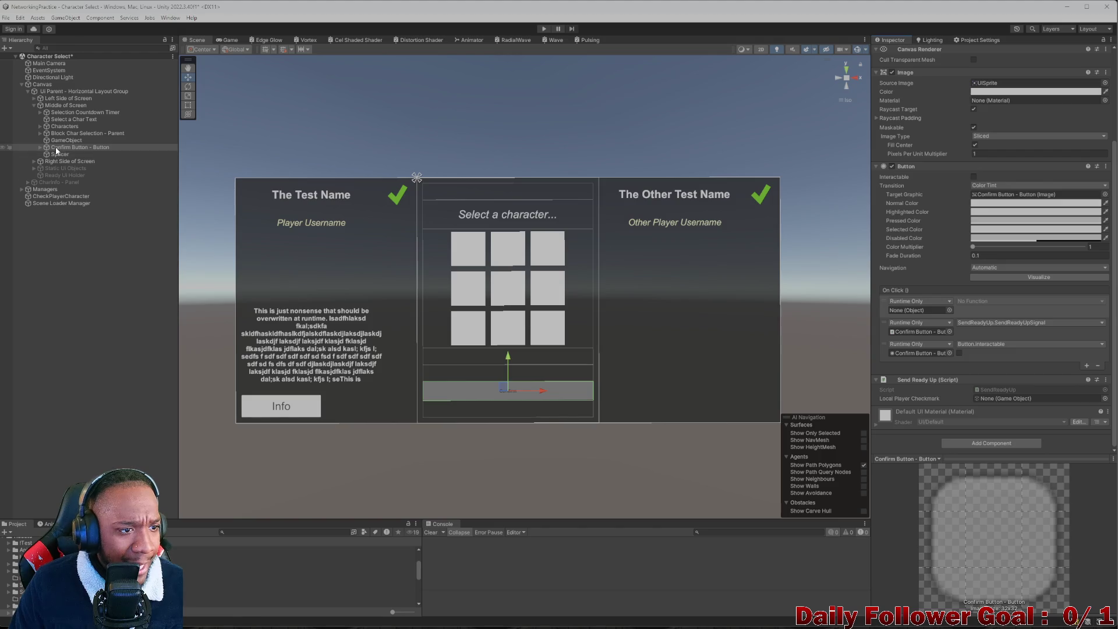
pyautogui.moveTo(69, 148); pyautogui.dragTo(77, 142)
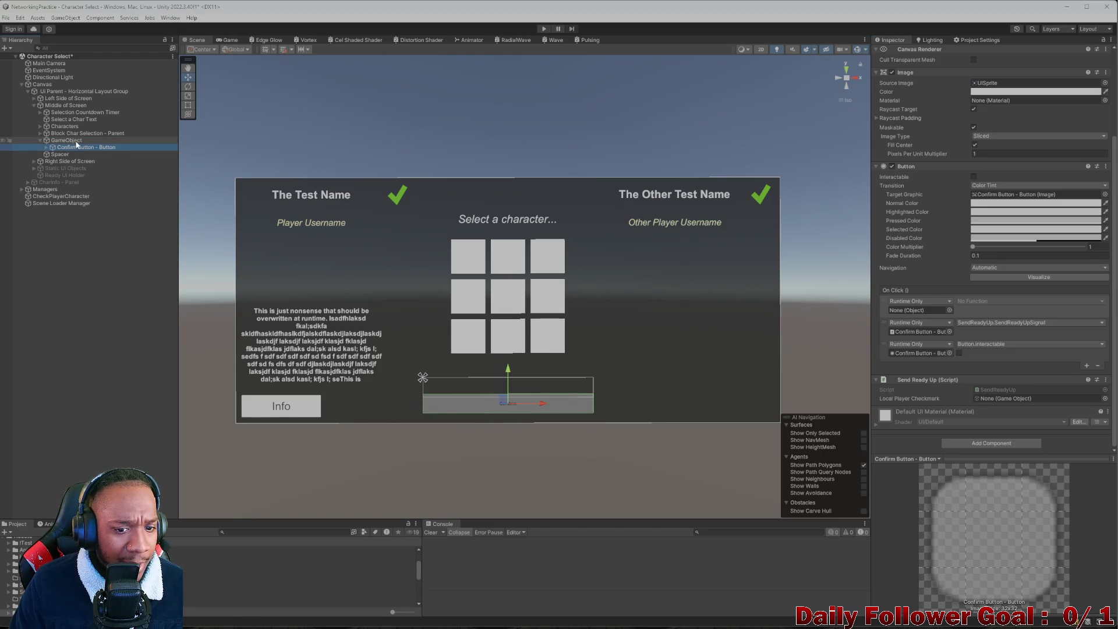
pyautogui.click(74, 141)
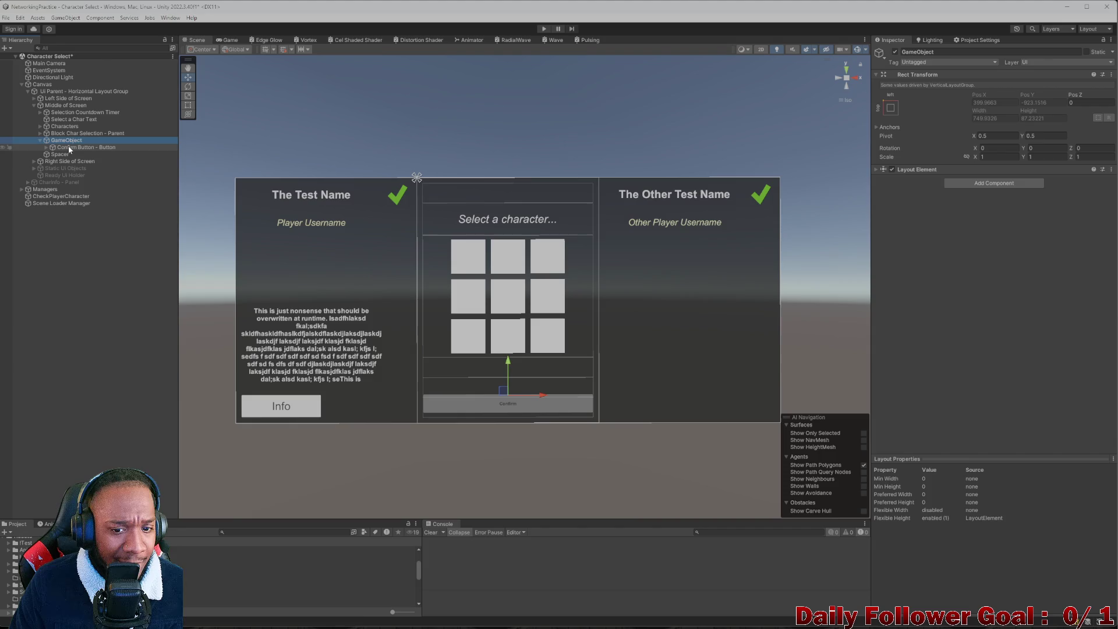
pyautogui.click(68, 148)
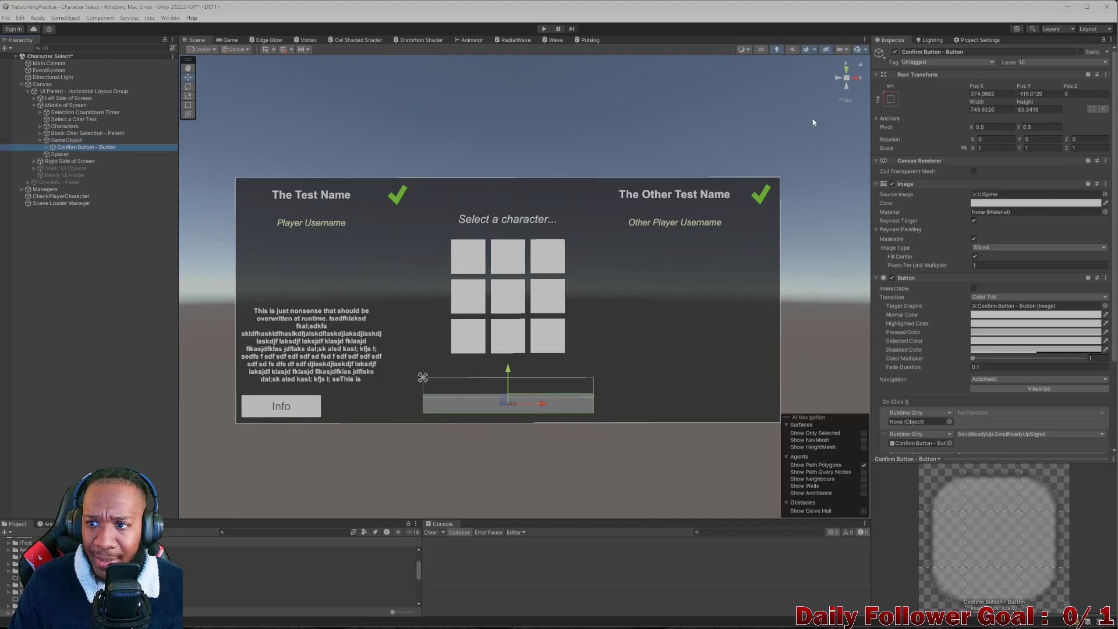
# Step: Apply the stretch-stretch anchor preset to the Confirm Button
pyautogui.click(891, 99)
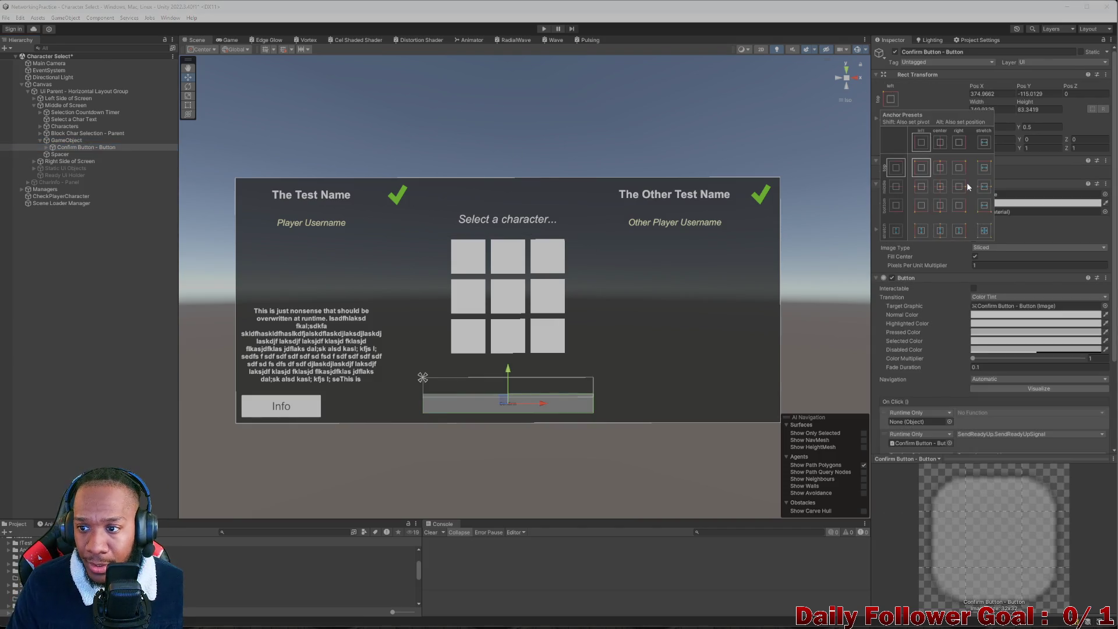
pyautogui.click(987, 233)
pyautogui.click(1001, 92)
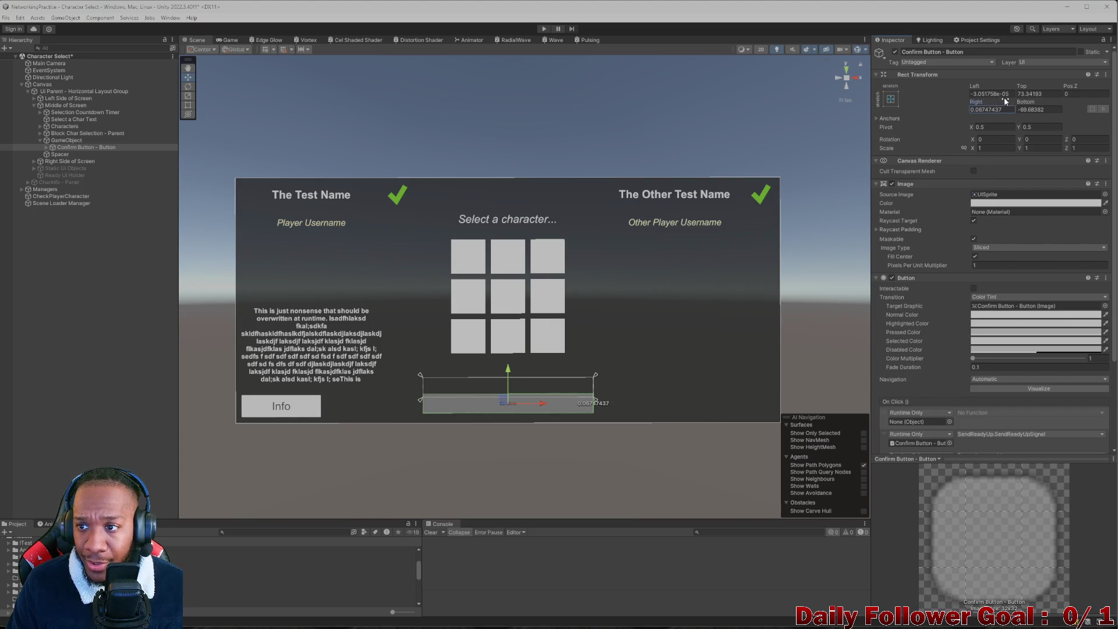
# Step: Zero the button's Left, Top, Right and Bottom offsets, then select its child Text object
pyautogui.click(1002, 92)
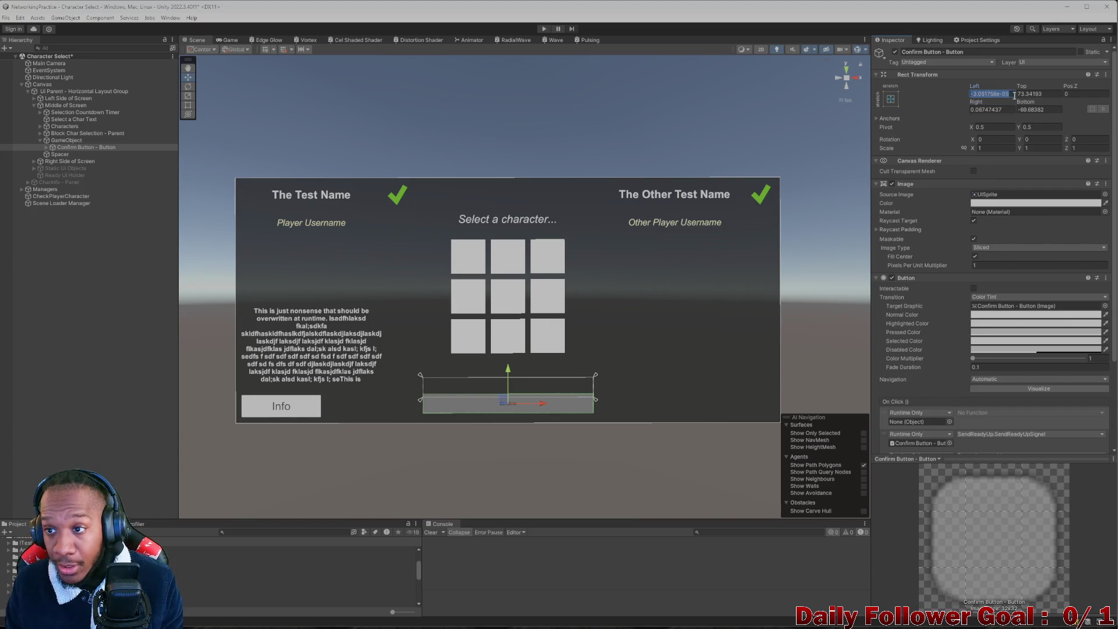
pyautogui.write('0')
pyautogui.press('Tab')
pyautogui.write('0')
pyautogui.click(1035, 110)
pyautogui.write('0')
pyautogui.press('Tab')
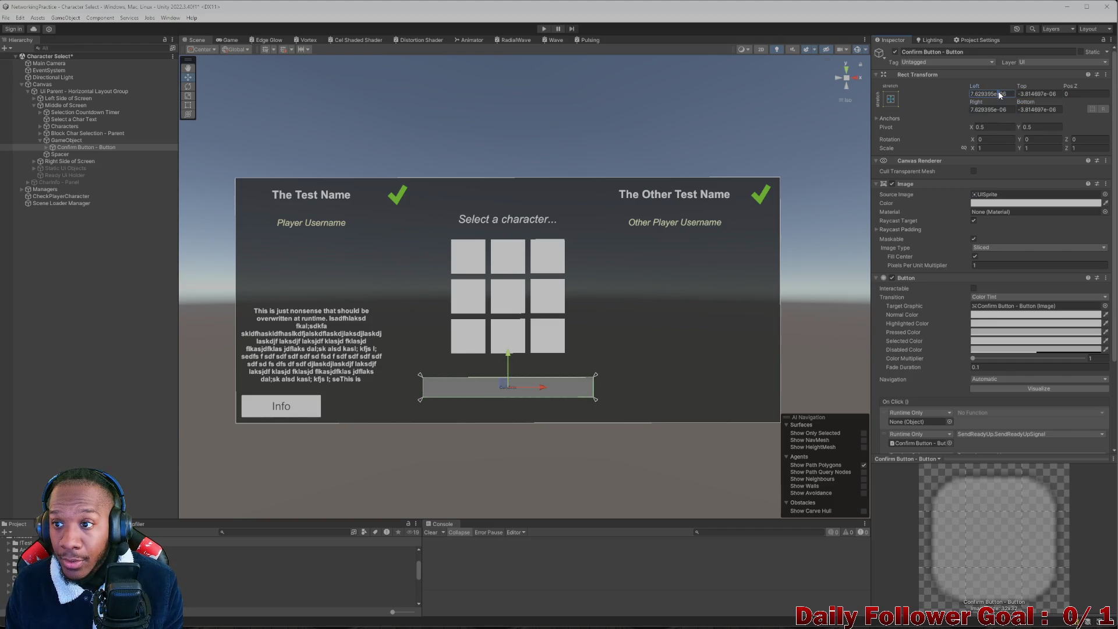
pyautogui.write('0')
pyautogui.press('Tab')
pyautogui.click(1035, 92)
pyautogui.write('0')
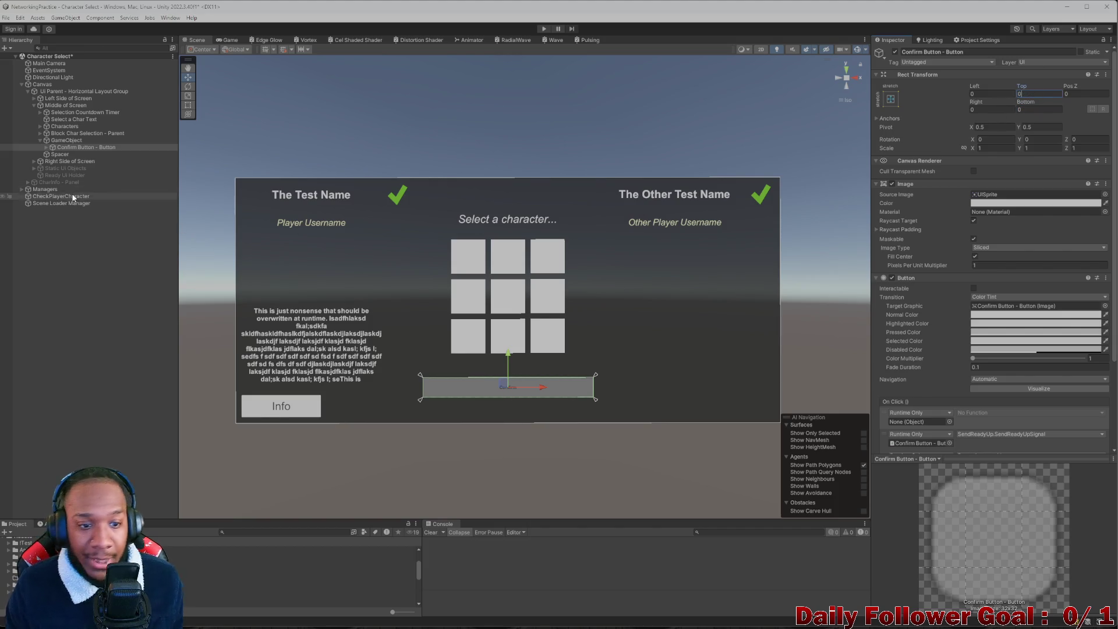
pyautogui.click(47, 147)
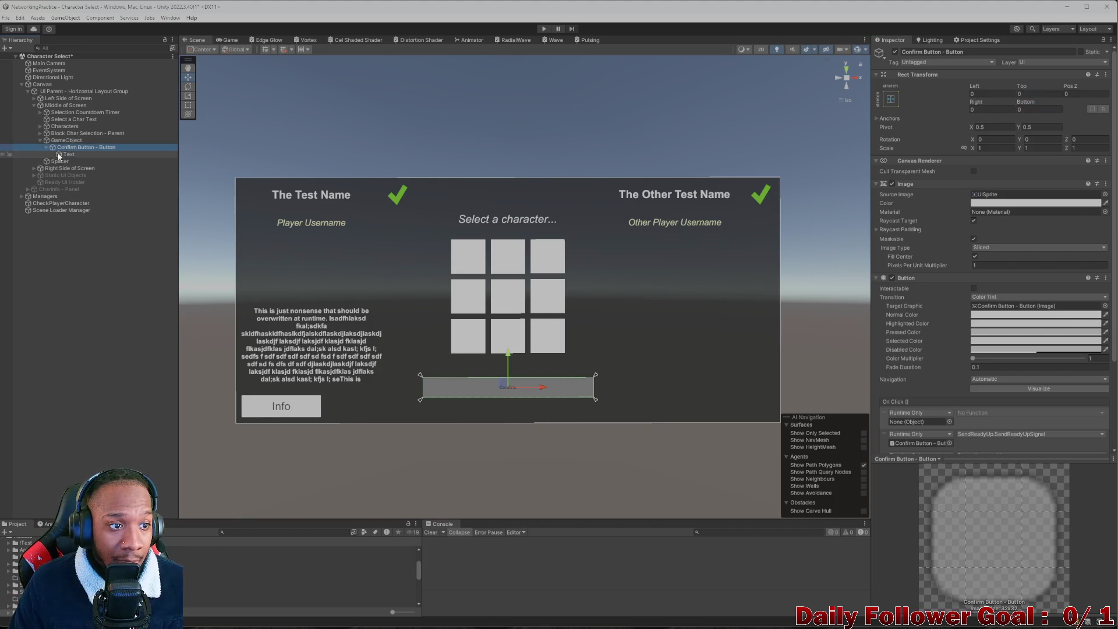
pyautogui.click(68, 155)
# Step: On the GameObject's Layout Element, enable Preferred Width and try 638.5, 247.4, 238.2, 273 and 522.2
pyautogui.click(66, 140)
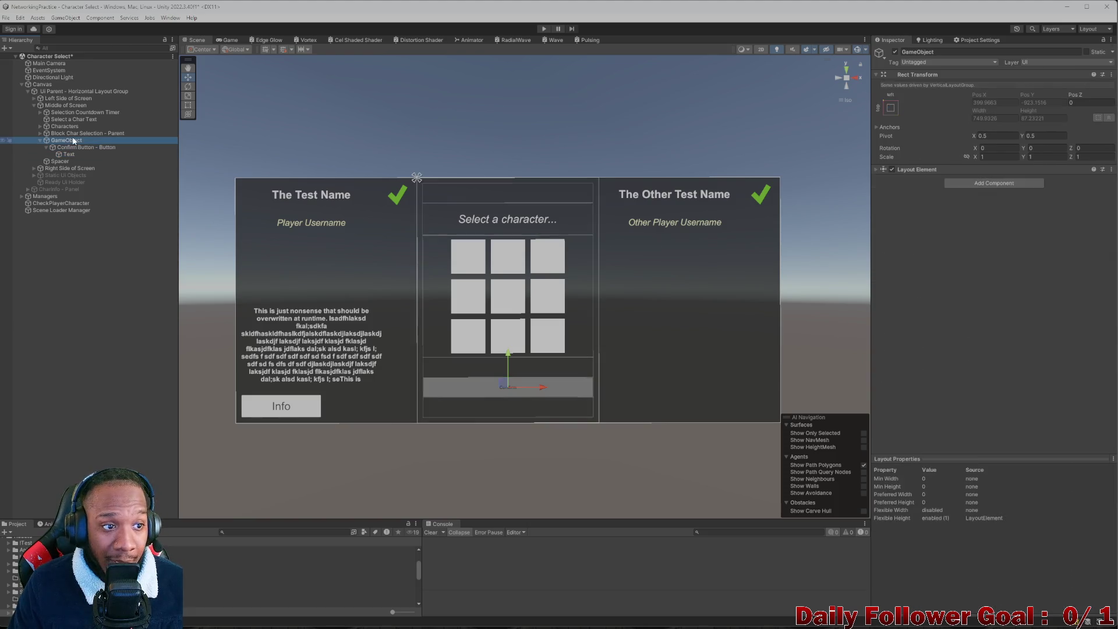
pyautogui.click(876, 169)
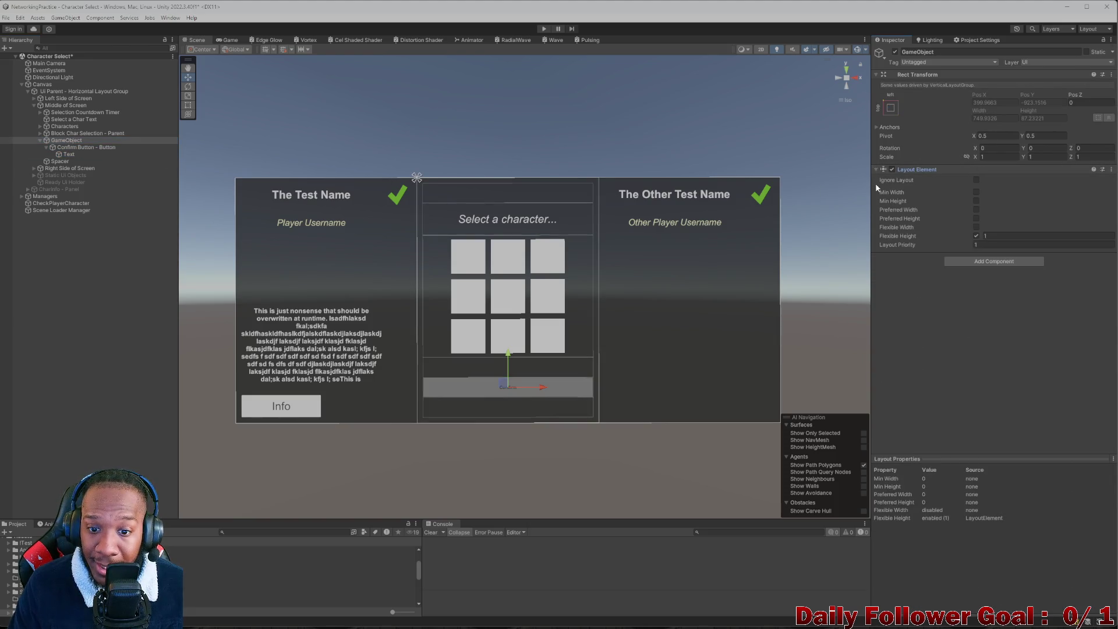
pyautogui.click(976, 218)
pyautogui.click(976, 217)
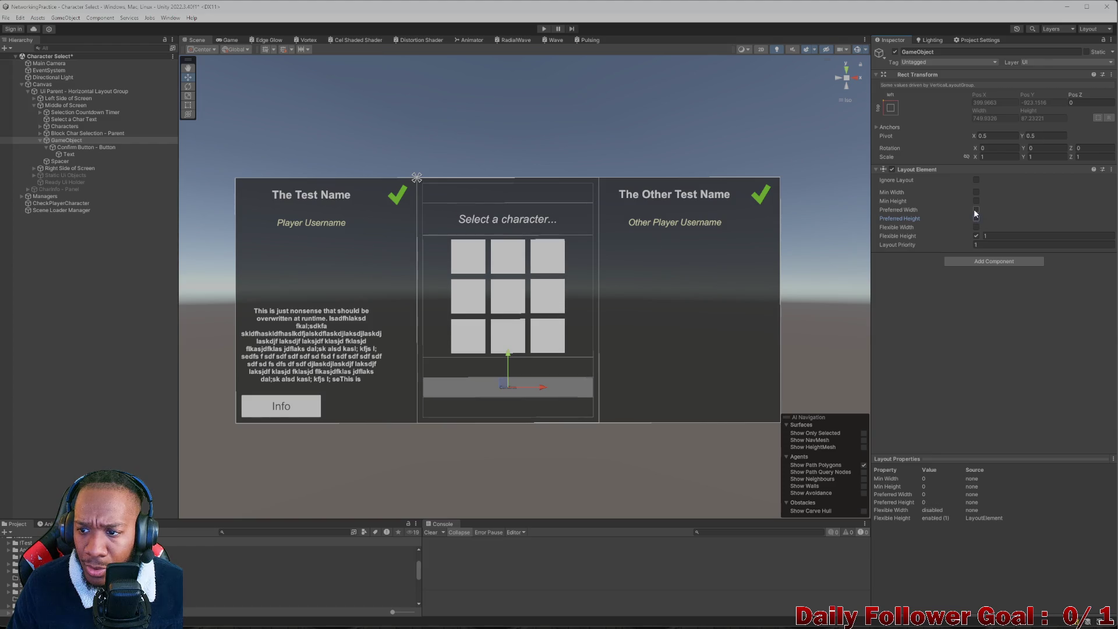
pyautogui.click(976, 210)
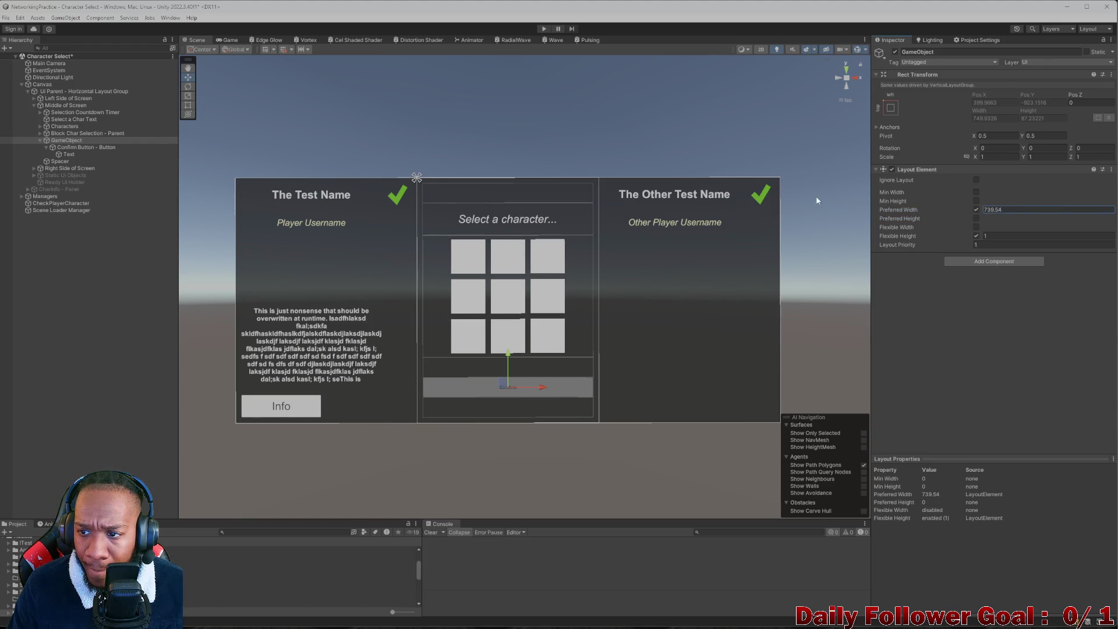
pyautogui.write('638.5')
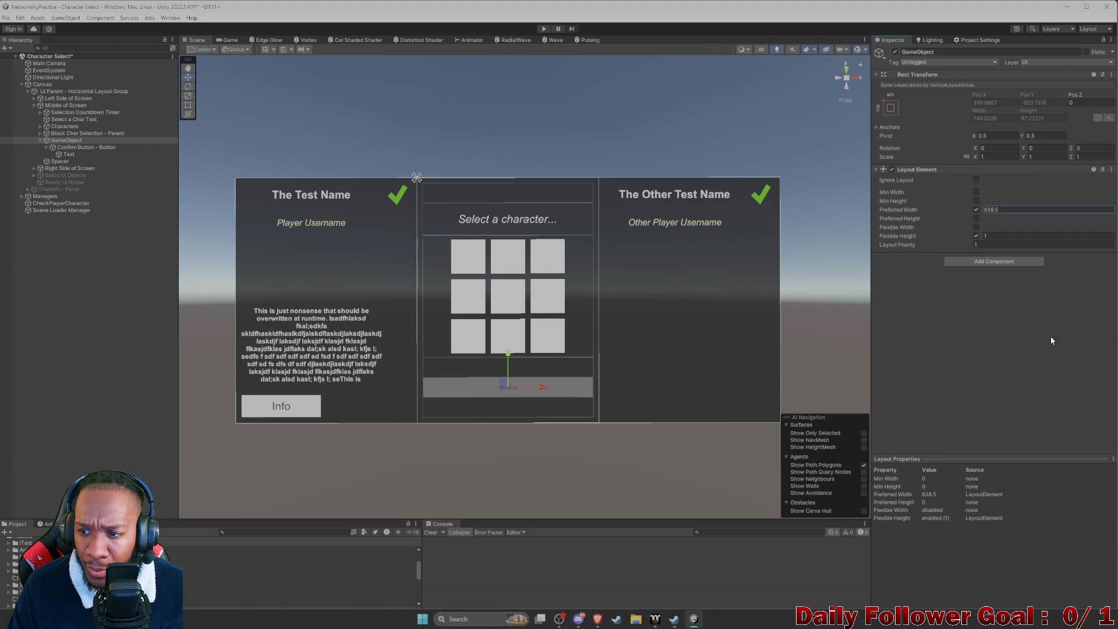
pyautogui.press('BackSpace')
pyautogui.press('BackSpace')
pyautogui.press('BackSpace')
pyautogui.write('247.4')
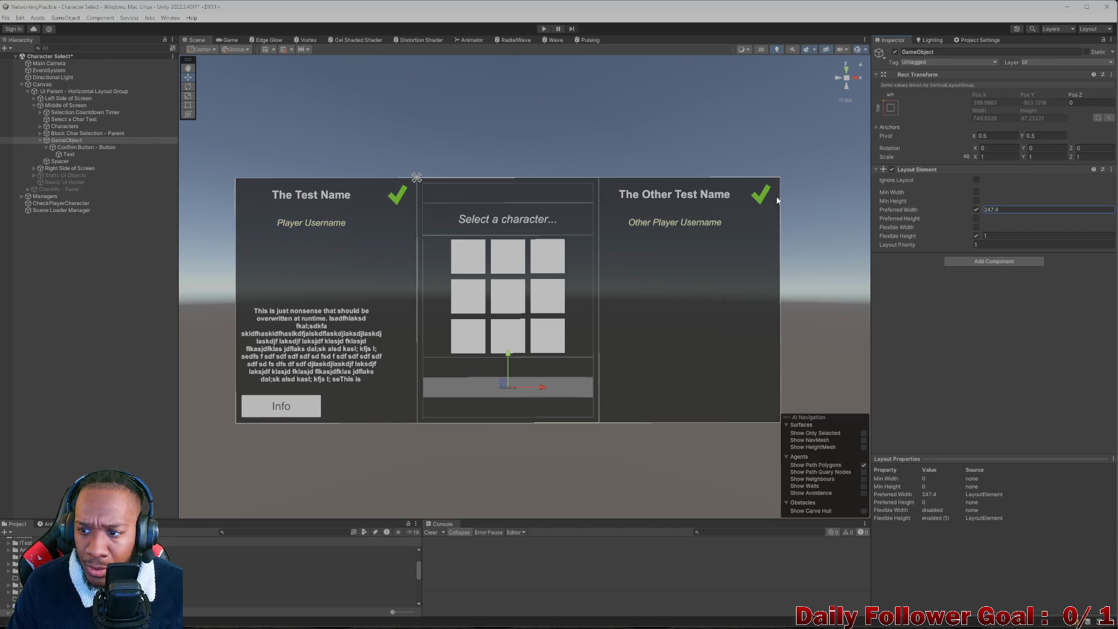
pyautogui.press('BackSpace')
pyautogui.press('BackSpace')
pyautogui.press('BackSpace')
pyautogui.write('238.2')
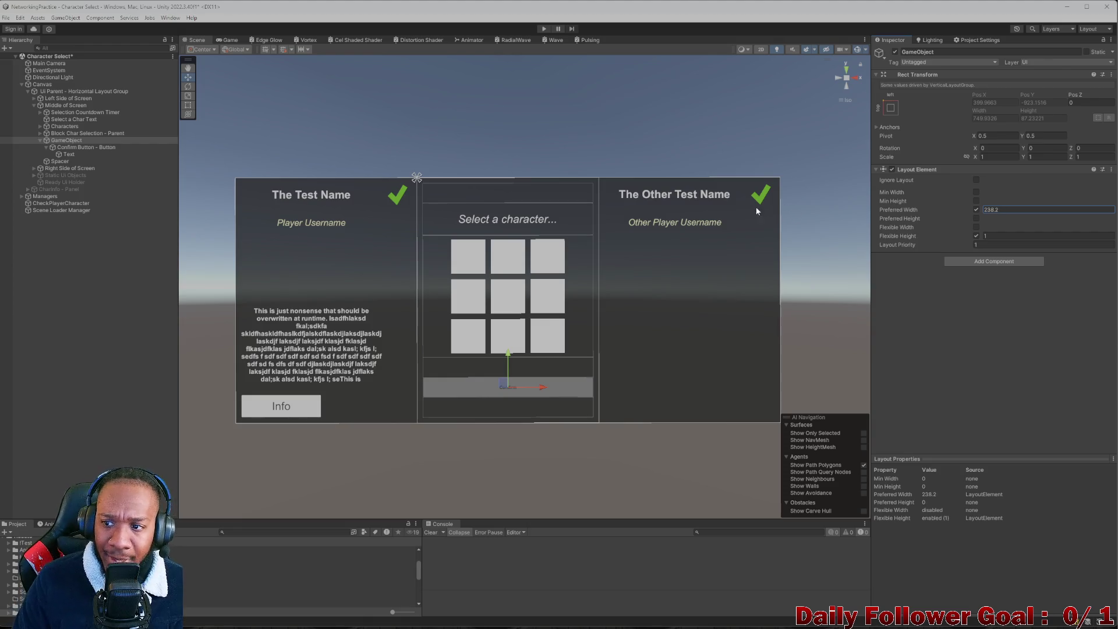
pyautogui.press('BackSpace')
pyautogui.press('BackSpace')
pyautogui.press('BackSpace')
pyautogui.write('273')
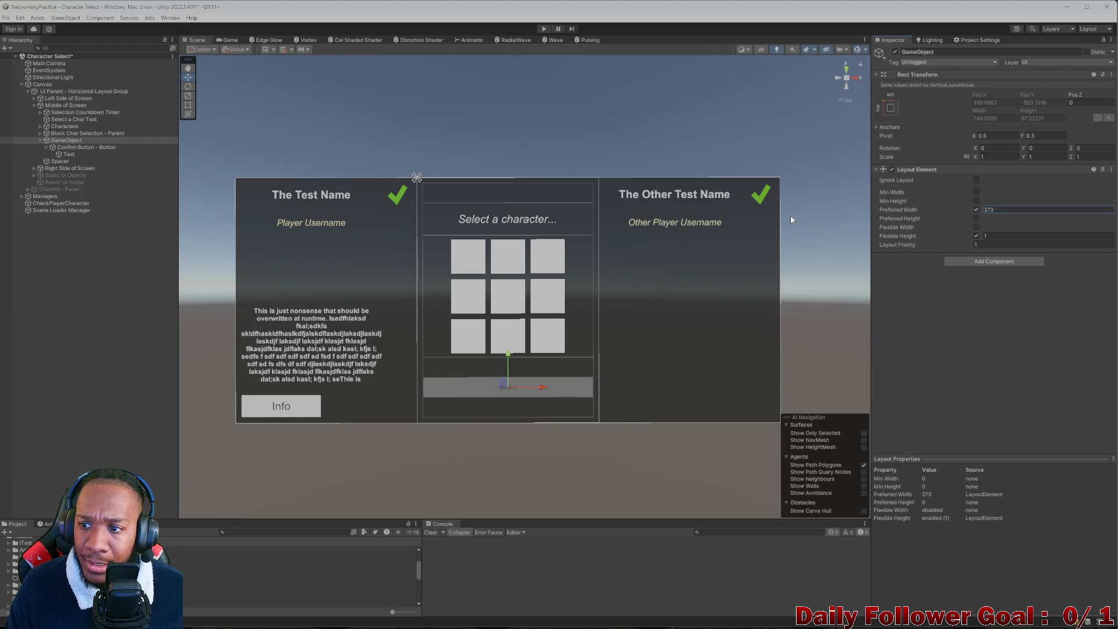
pyautogui.press('BackSpace')
pyautogui.press('BackSpace')
pyautogui.press('BackSpace')
pyautogui.write('522.2')
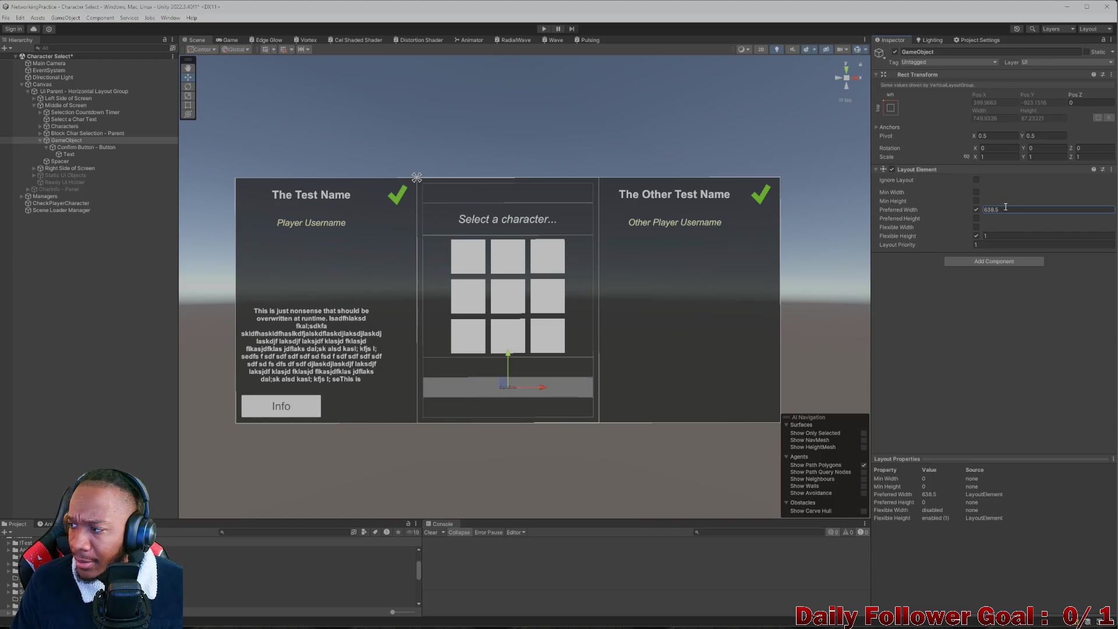
# Step: Turn off the Flexible Width, Flexible Height and Preferred Width overrides
pyautogui.moveTo(999, 210); pyautogui.dragTo(984, 209)
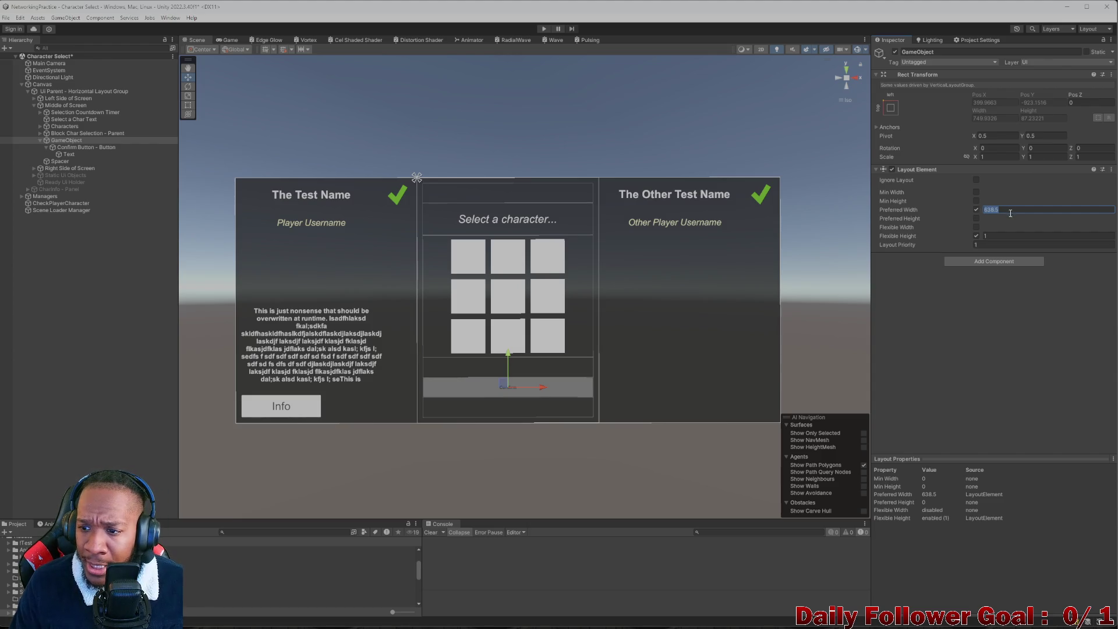
pyautogui.click(976, 227)
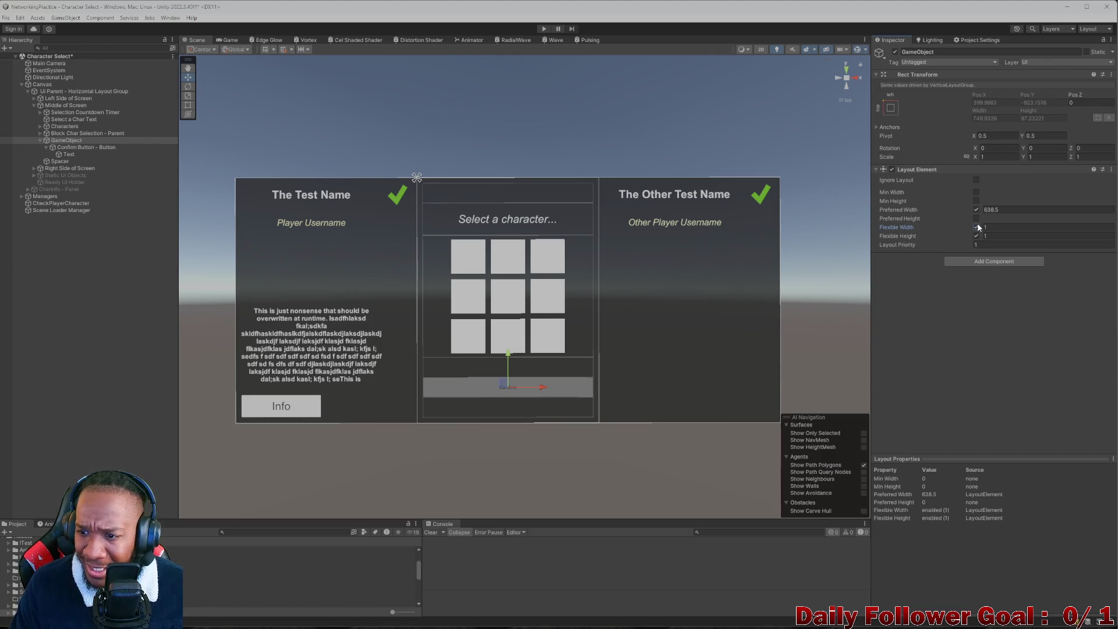
pyautogui.click(976, 227)
pyautogui.click(977, 236)
pyautogui.click(977, 210)
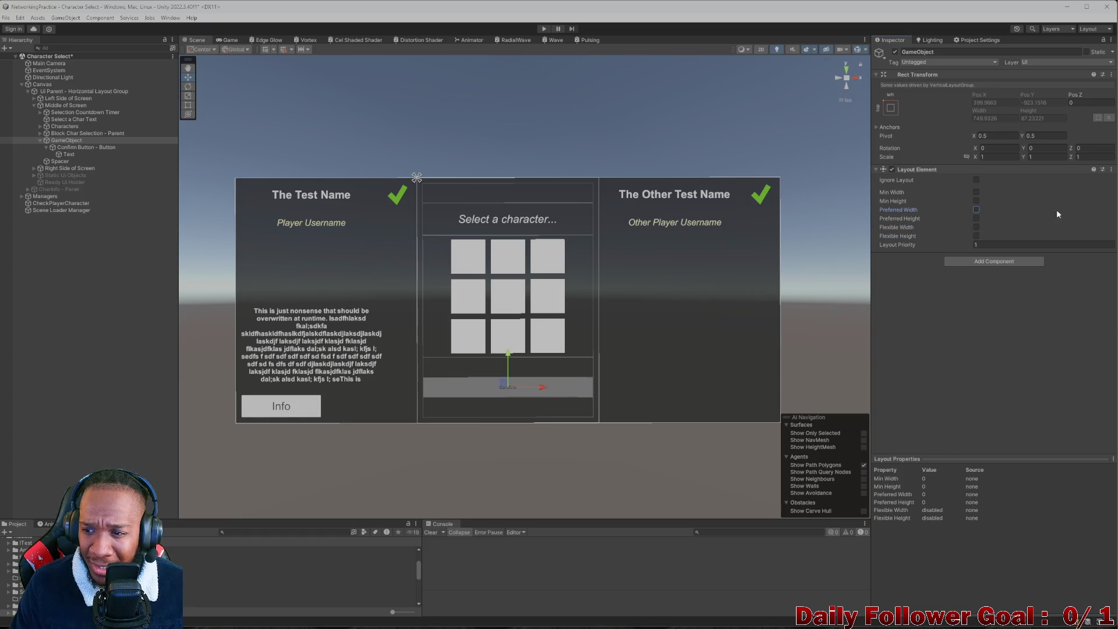
# Step: Remove the GameObject's Layout Element and rename it 'Confirm Button - Parent'
pyautogui.rightClick(917, 169)
pyautogui.click(955, 192)
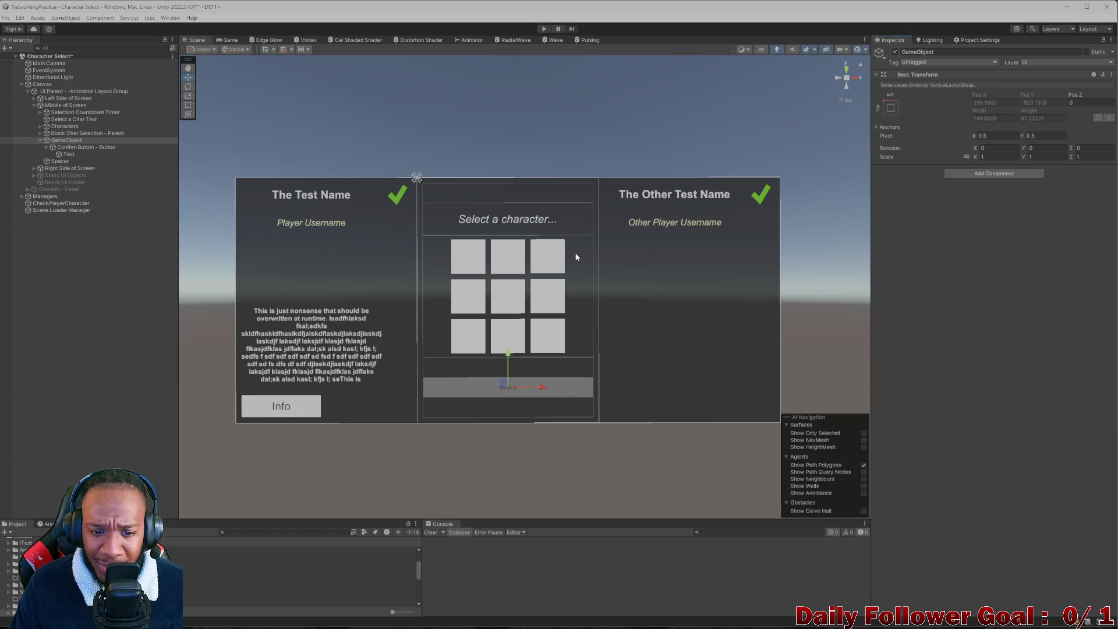
pyautogui.click(958, 52)
pyautogui.press('BackSpace')
pyautogui.write('Confirm b')
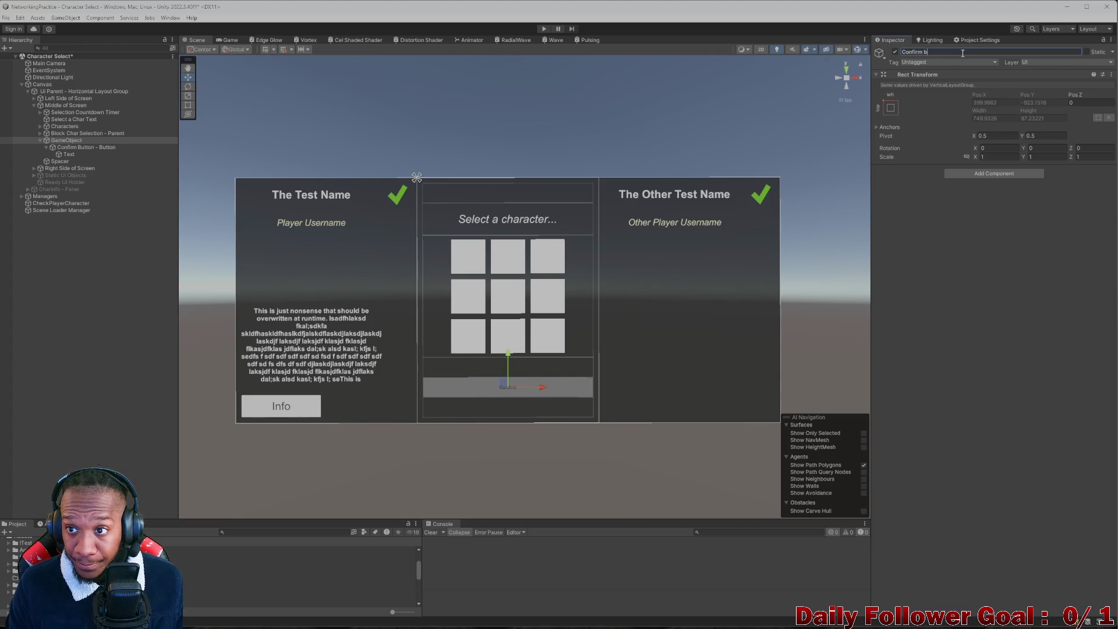
pyautogui.press('BackSpace')
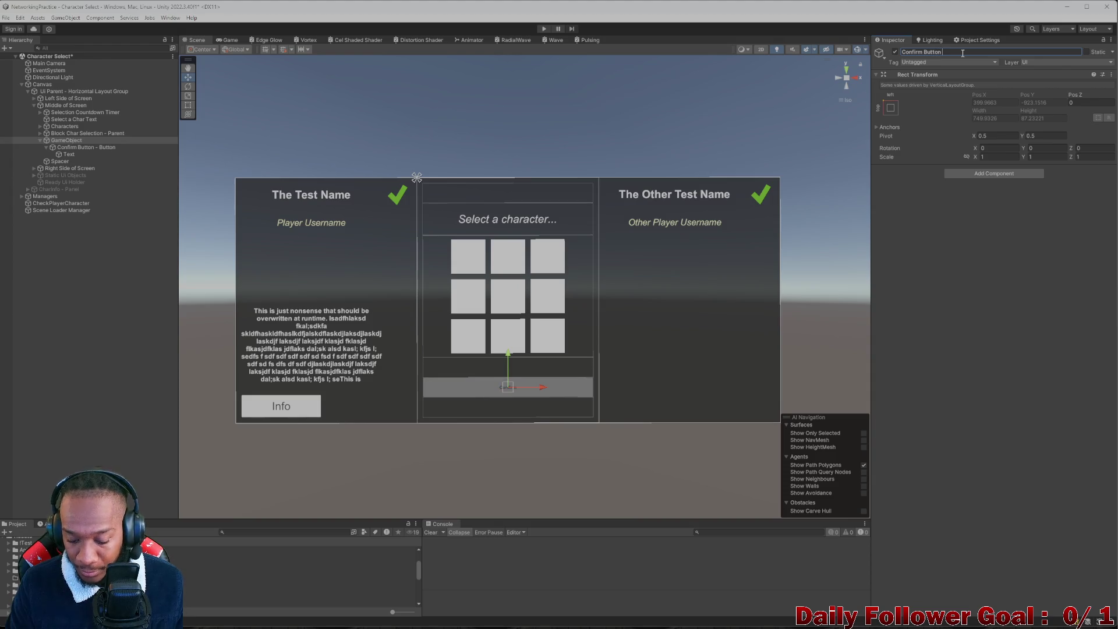
pyautogui.write('- Parn')
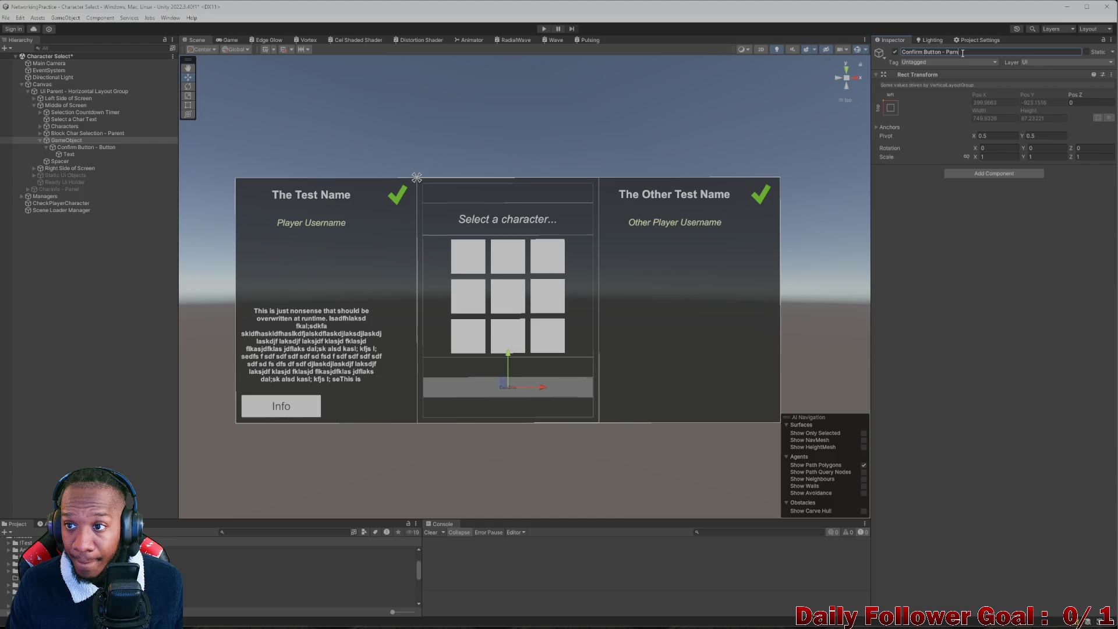
pyautogui.press('BackSpace')
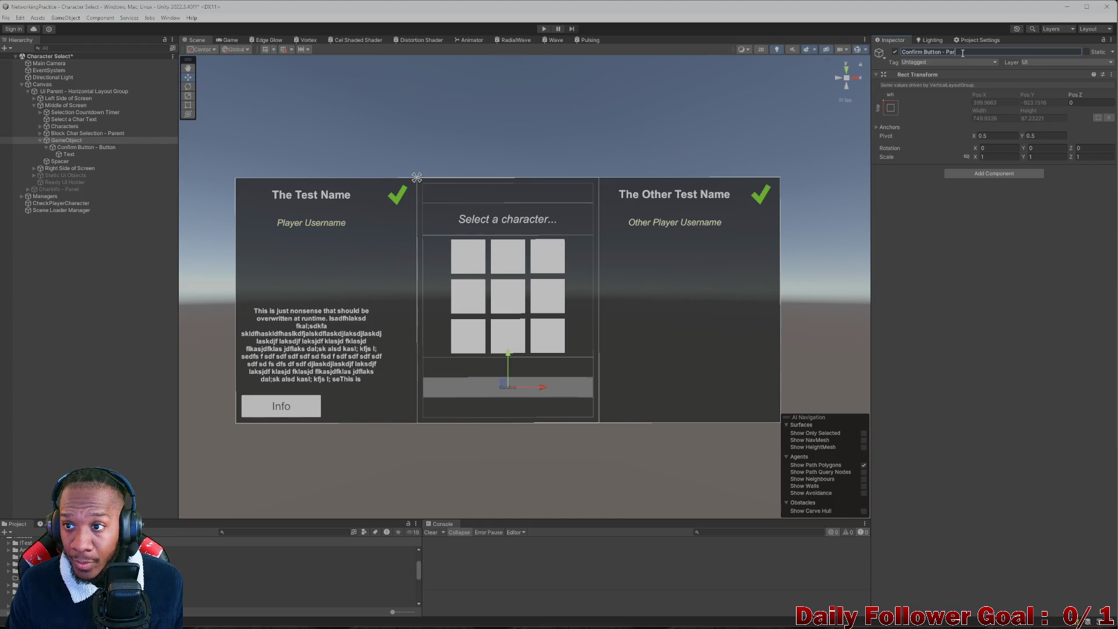
pyautogui.write('ent')
pyautogui.press('Return')
pyautogui.click(87, 148)
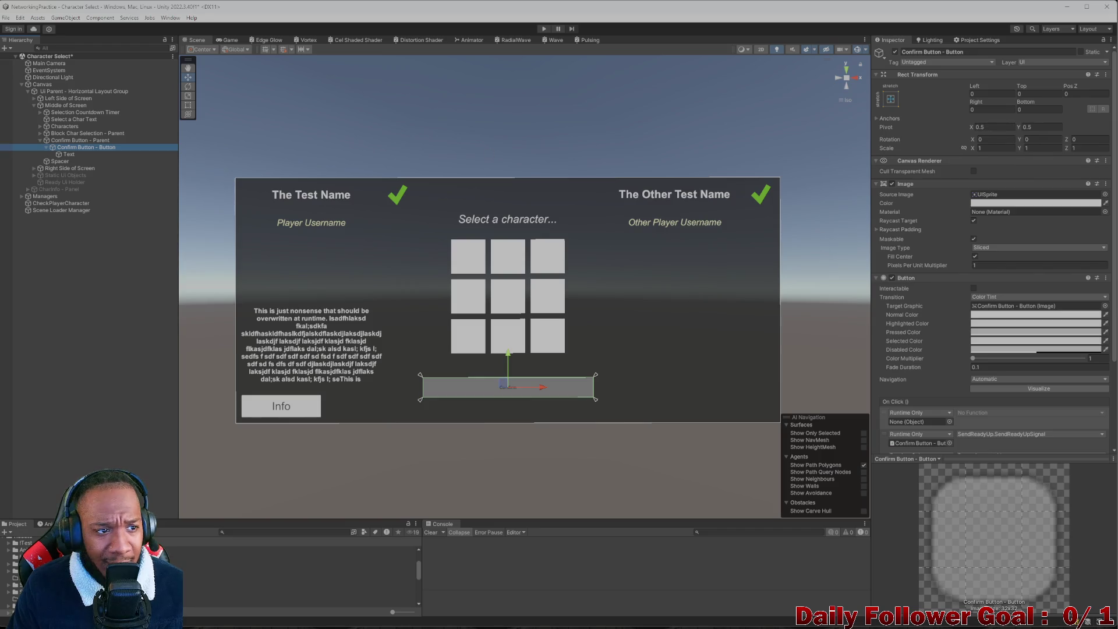
# Step: Compare Confirm Button - Parent and Confirm Button - Button in the Inspector, expanding the button's Text child
pyautogui.click(73, 141)
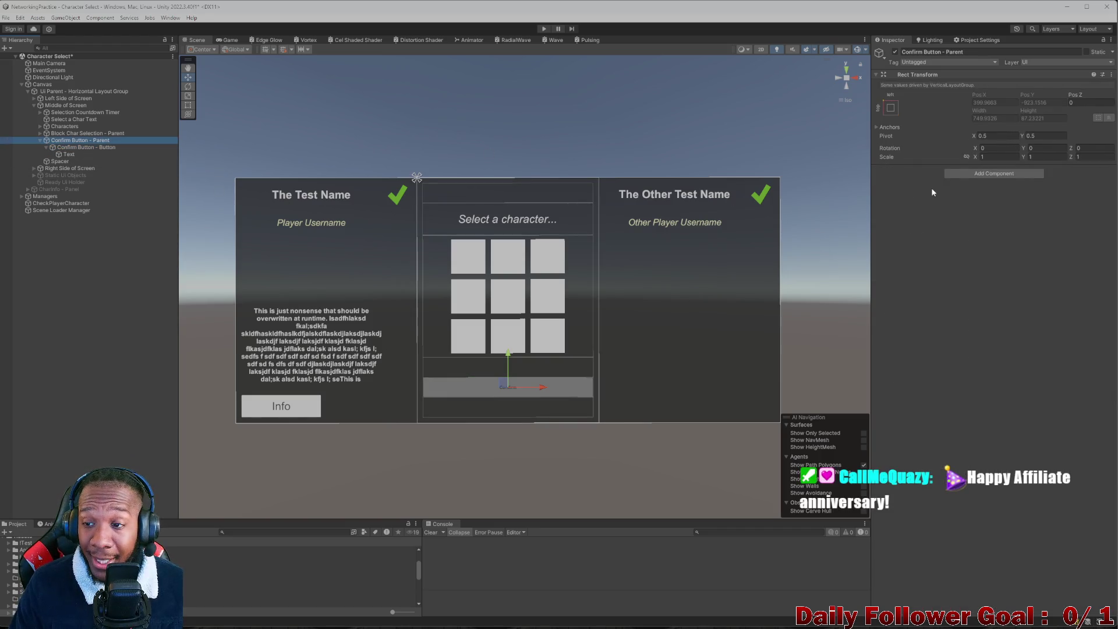
pyautogui.click(71, 147)
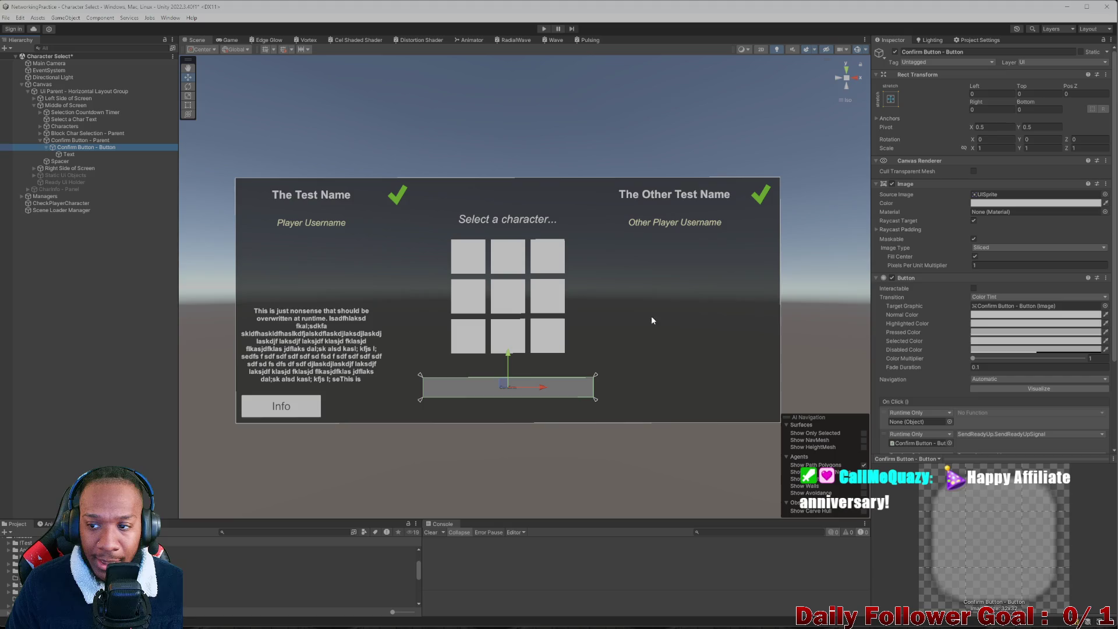
pyautogui.click(76, 140)
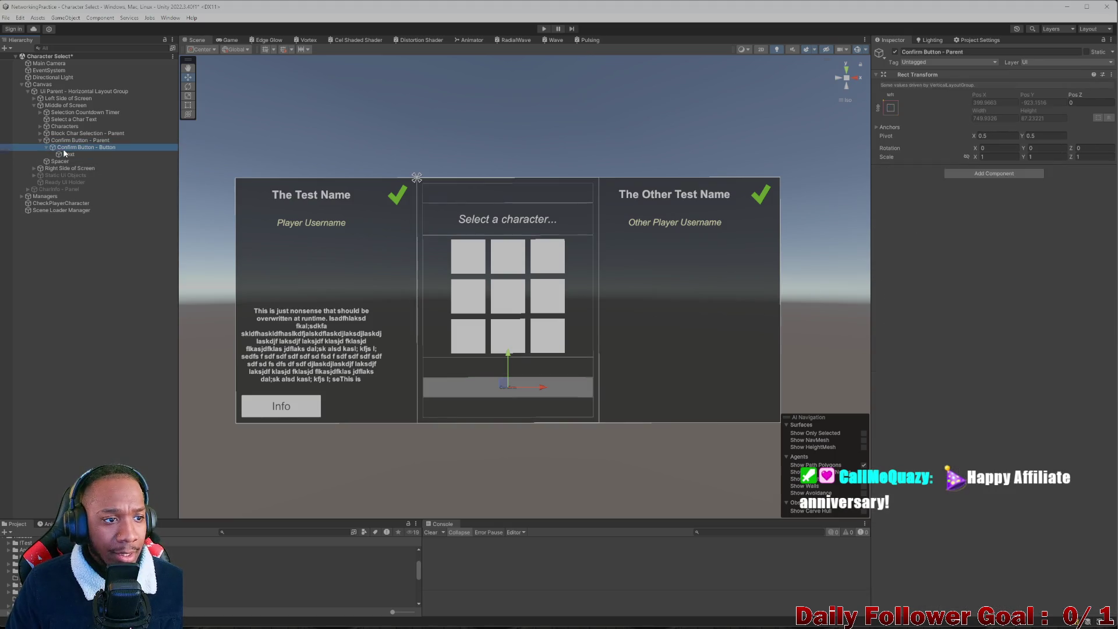
pyautogui.click(49, 148)
pyautogui.click(45, 147)
pyautogui.click(55, 141)
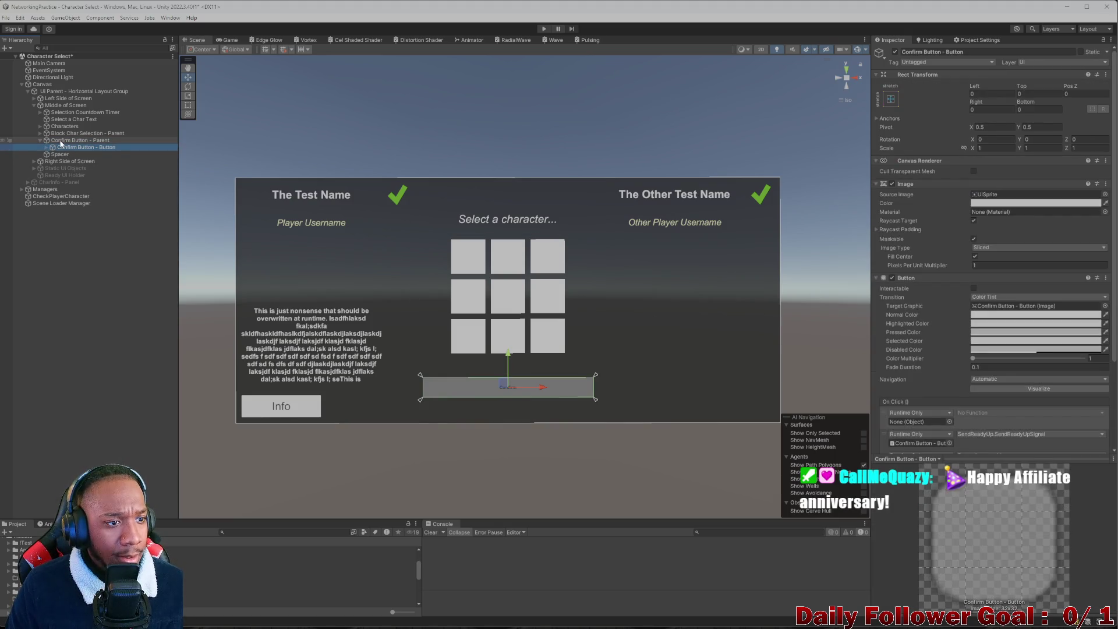
pyautogui.click(92, 148)
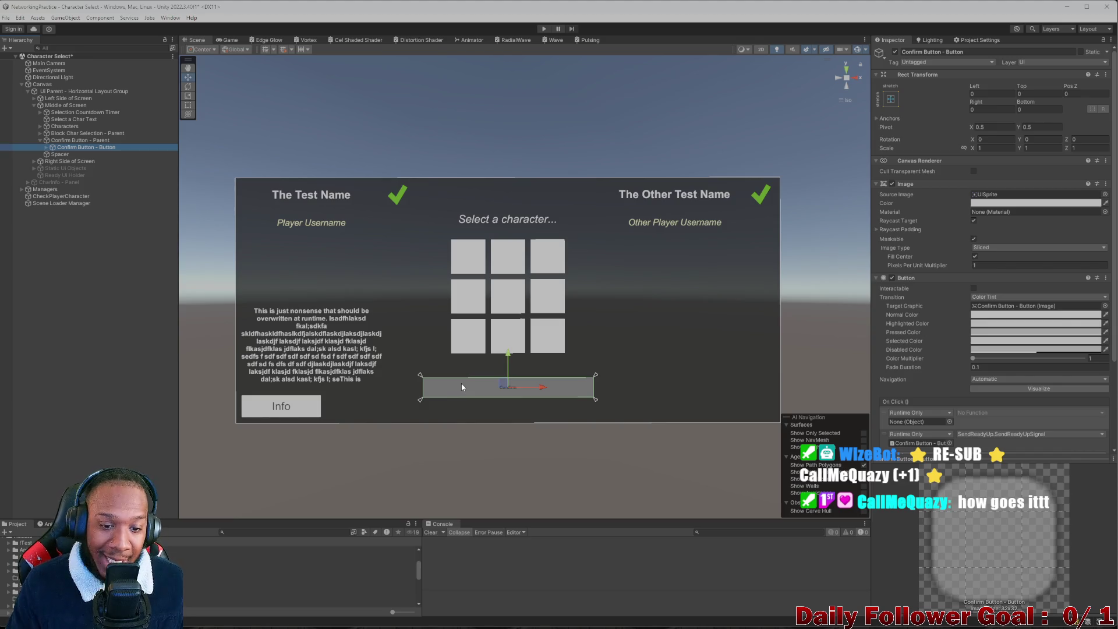
pyautogui.click(45, 148)
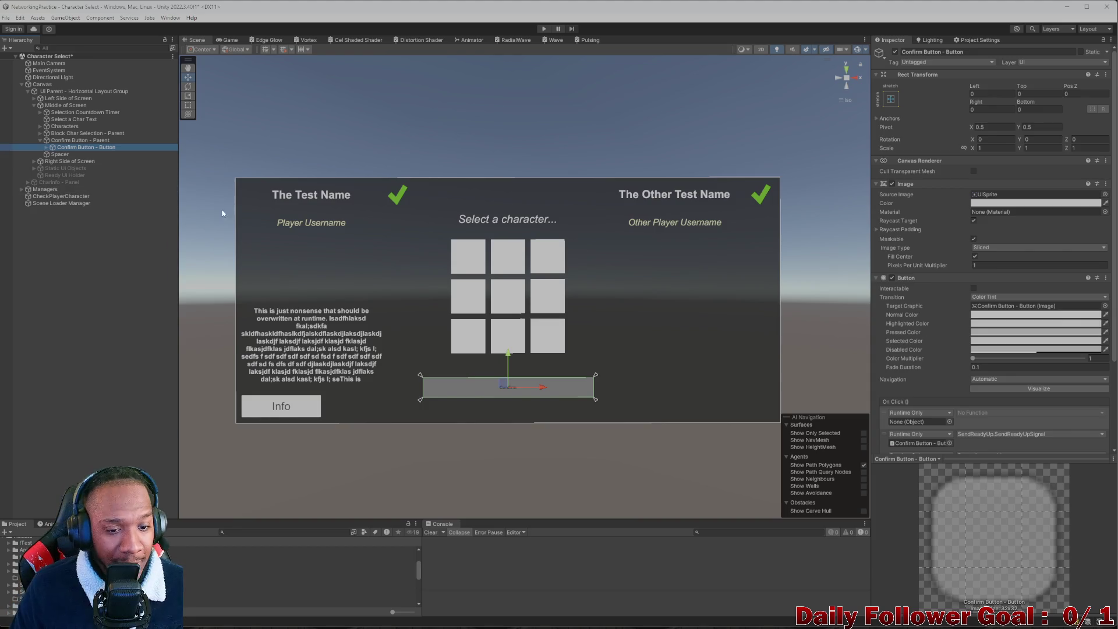
# Step: Preview the Game view at 4:3, 9:20 and 20:9 aspect ratios
pyautogui.click(212, 42)
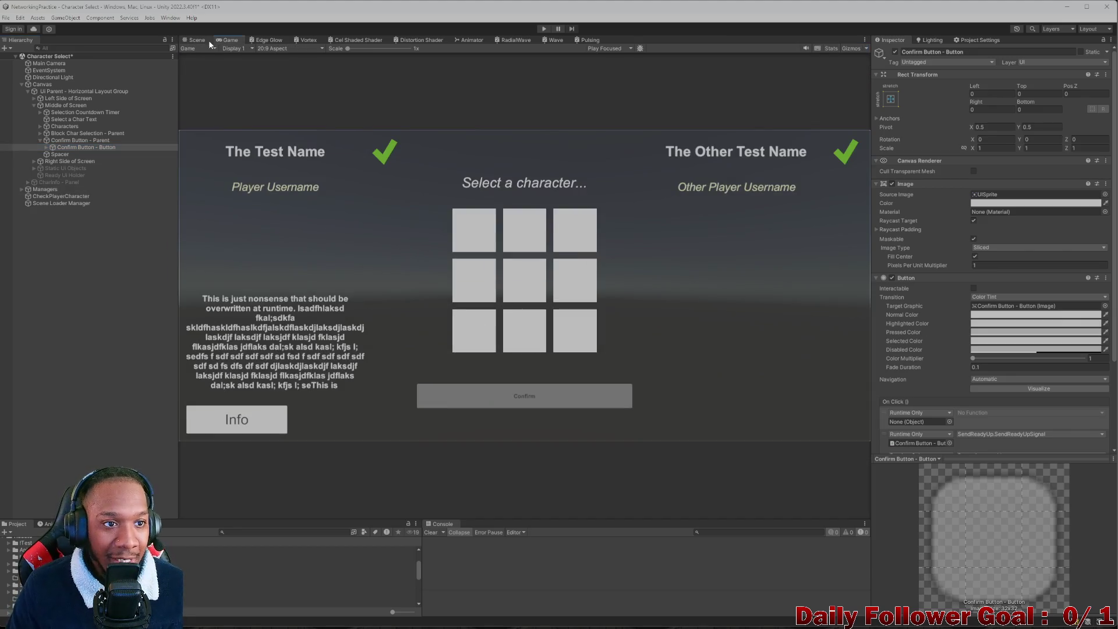
pyautogui.click(196, 40)
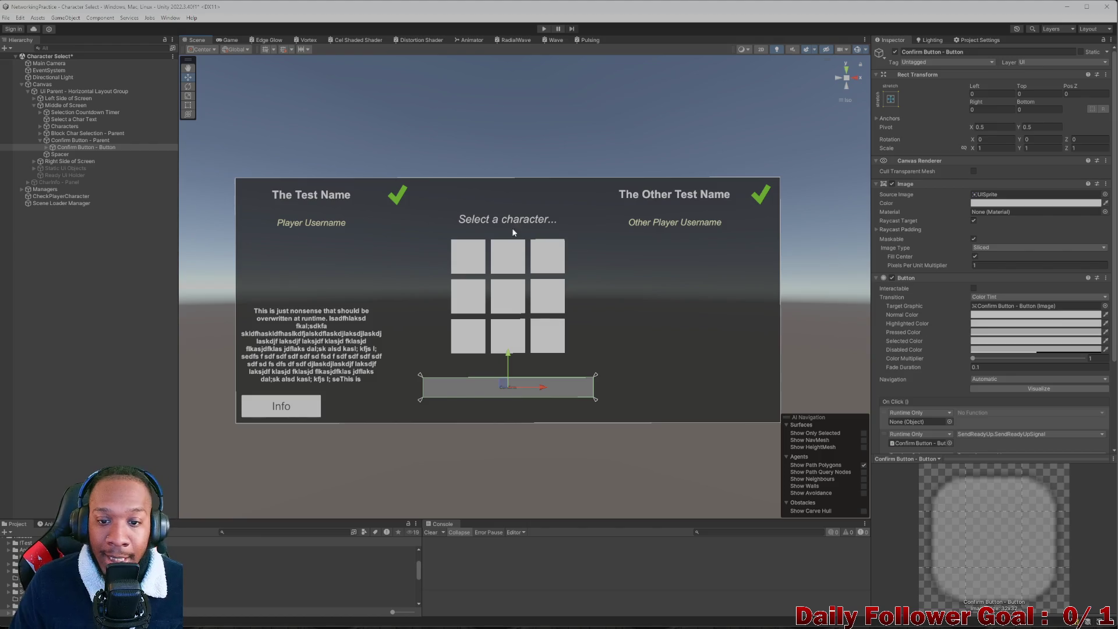
pyautogui.click(220, 40)
pyautogui.click(265, 48)
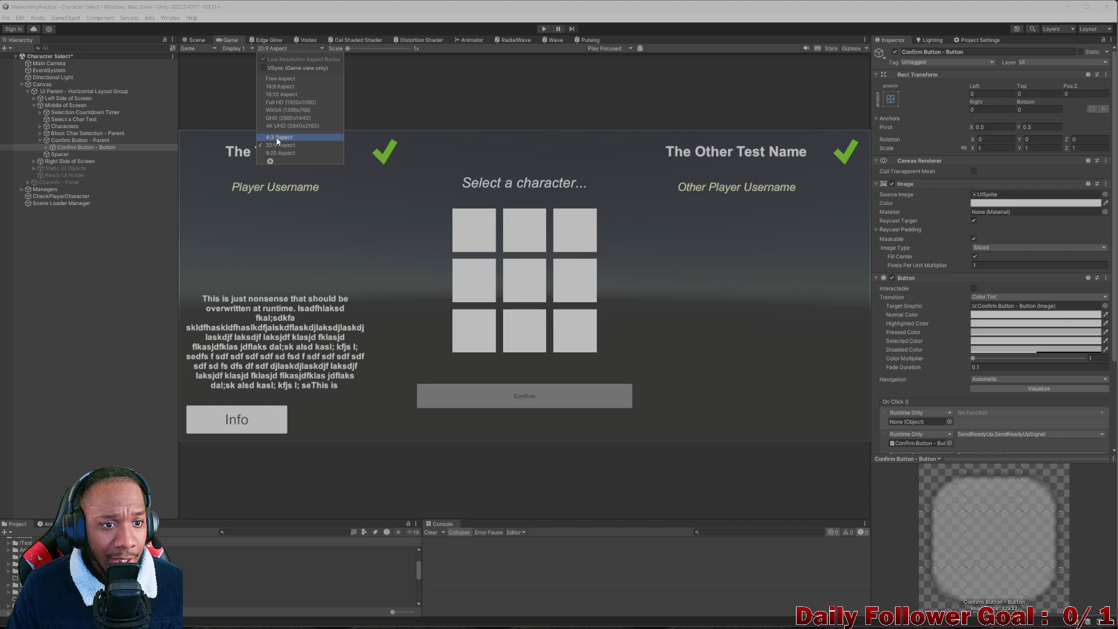
pyautogui.click(282, 141)
pyautogui.click(278, 50)
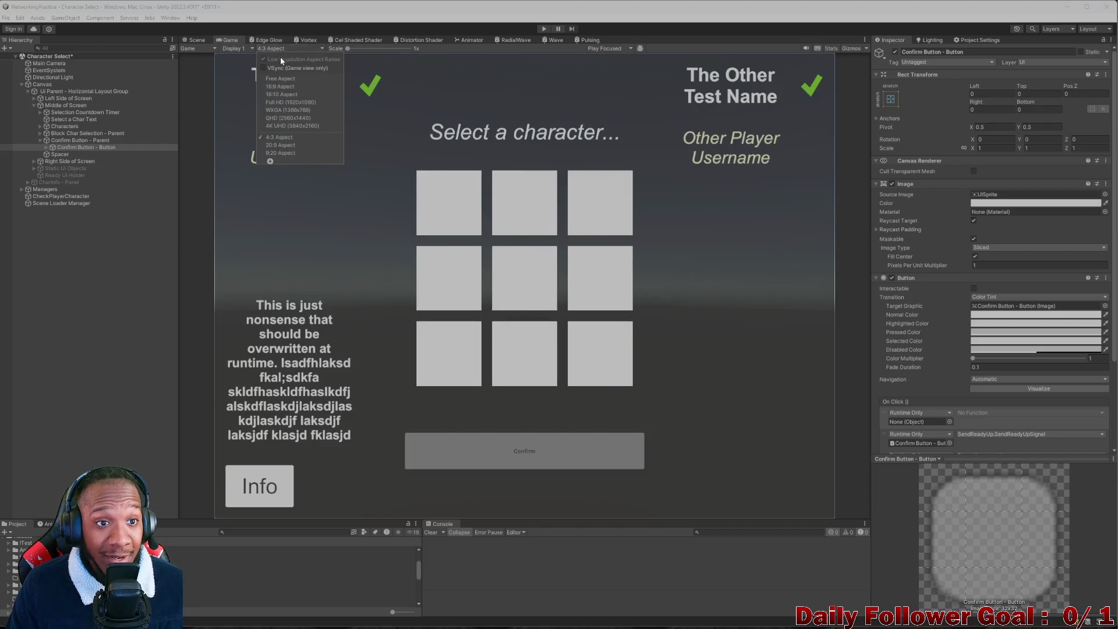
pyautogui.click(291, 152)
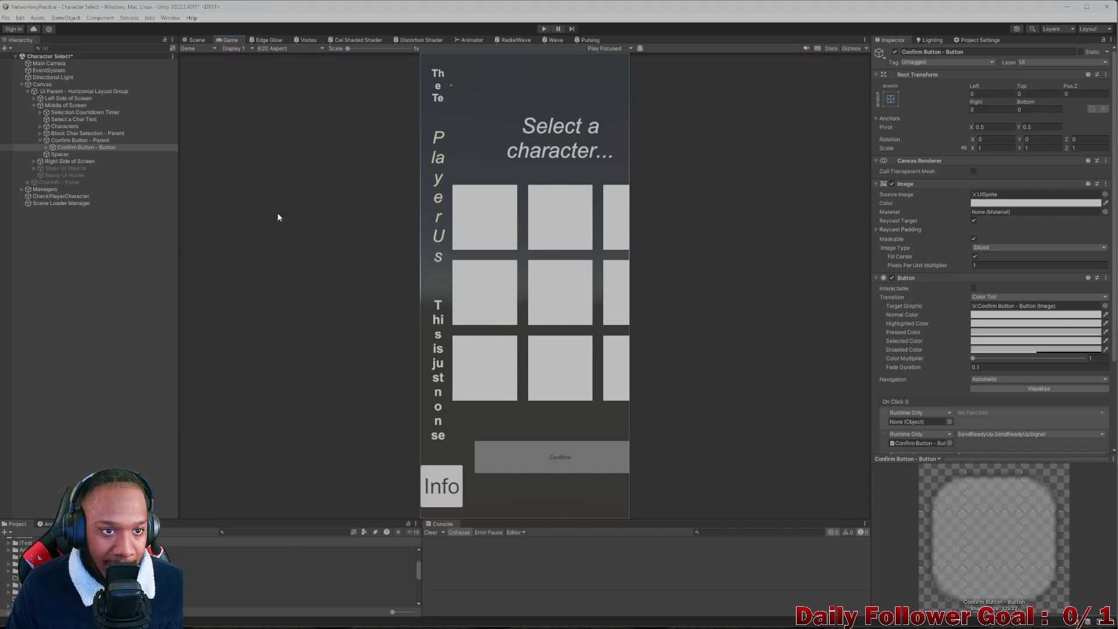
pyautogui.click(285, 49)
pyautogui.click(282, 149)
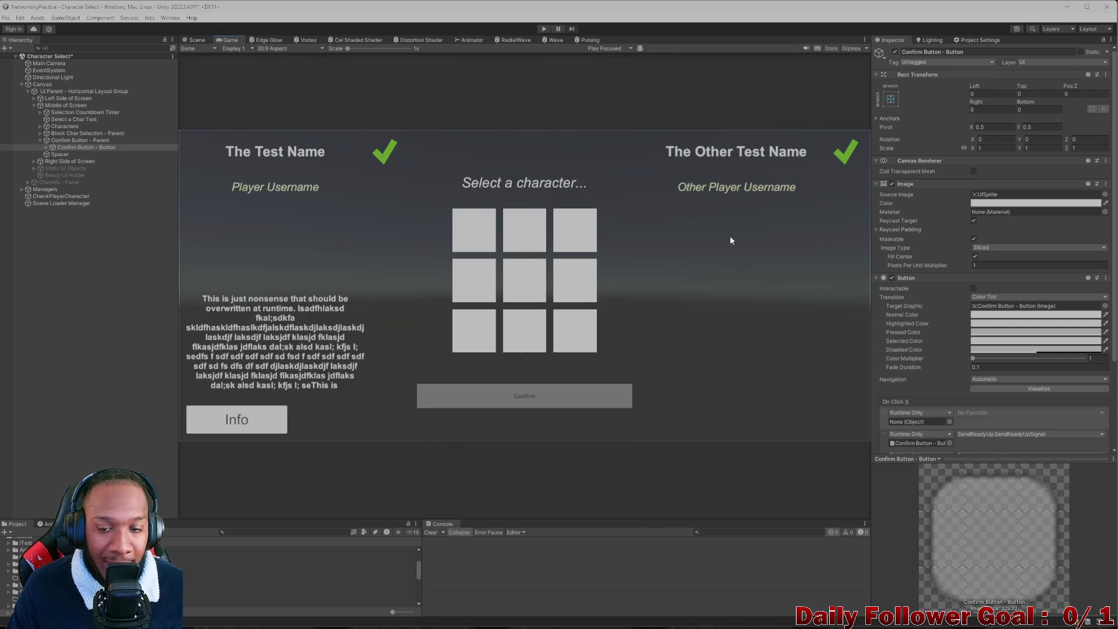
# Step: Recheck the preview at 4:3 and 16:9, restore 20:9, and return to the Scene view
pyautogui.click(267, 50)
pyautogui.click(286, 138)
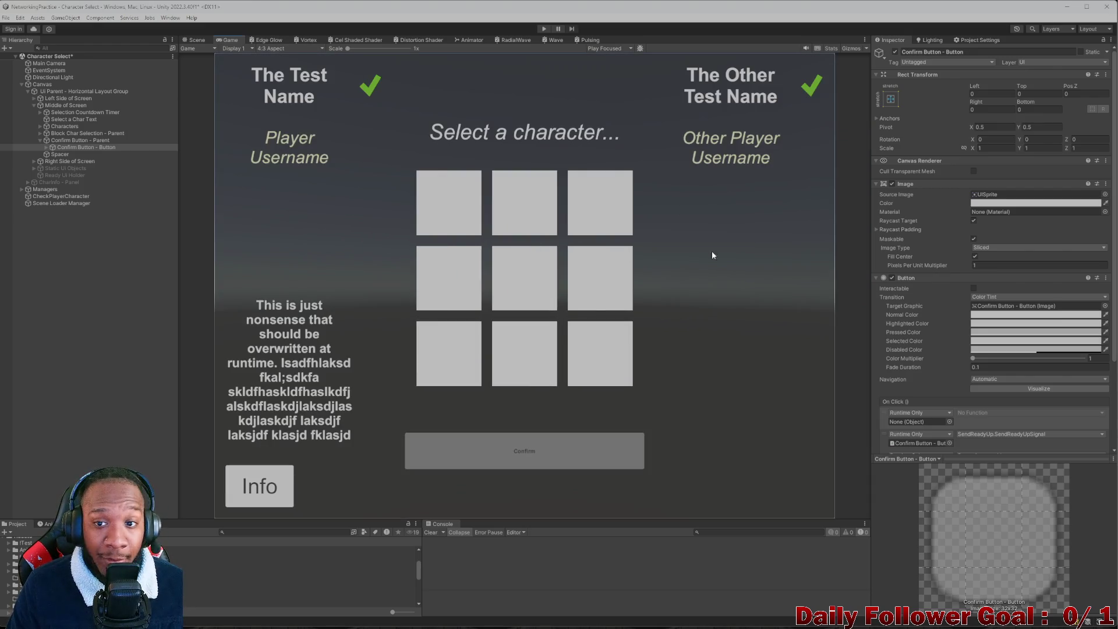
pyautogui.click(292, 50)
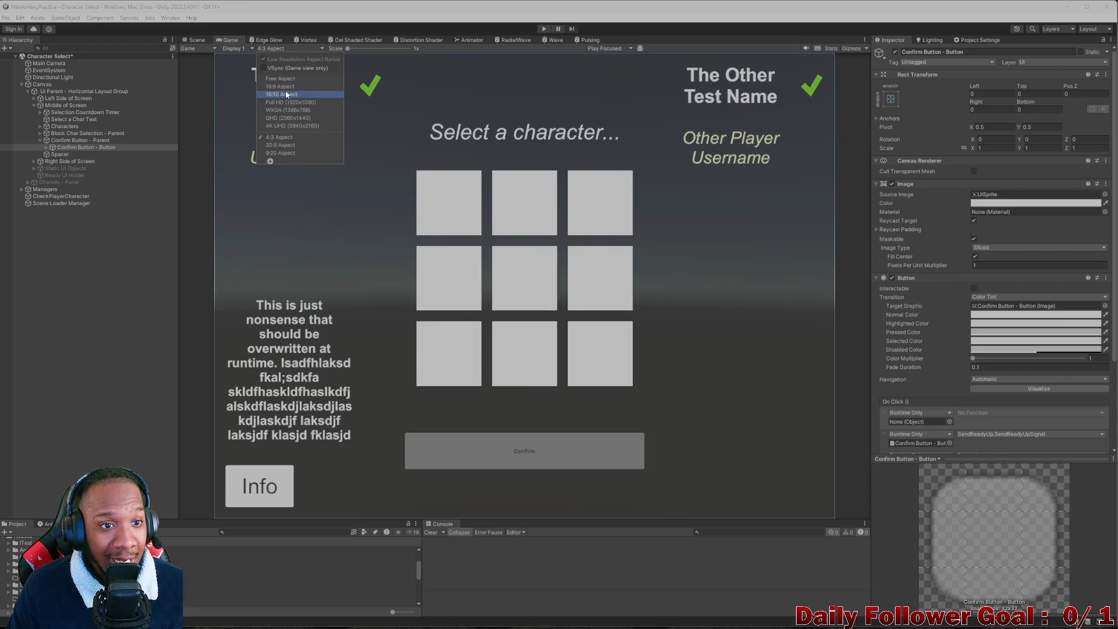
pyautogui.click(288, 100)
pyautogui.click(267, 50)
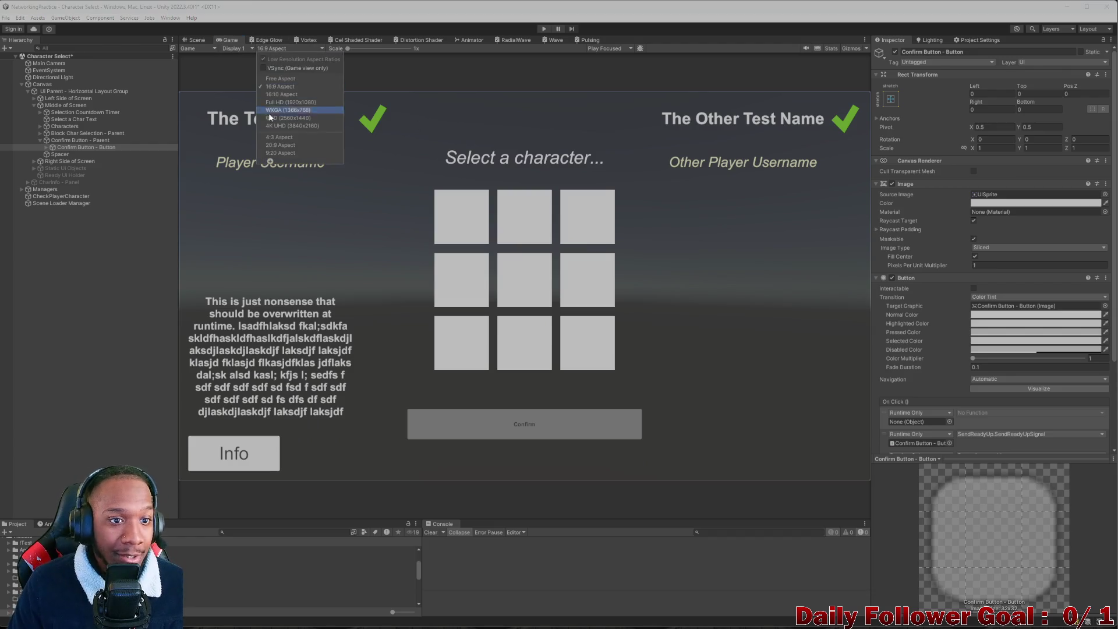
pyautogui.click(268, 94)
pyautogui.click(196, 40)
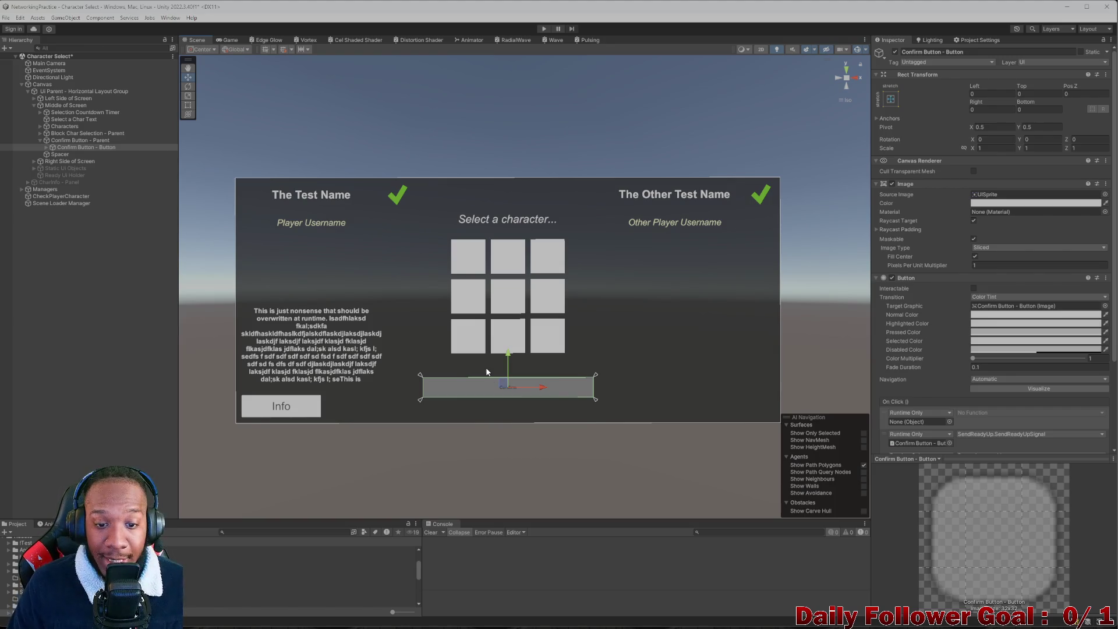
# Step: Check the Confirm button's Text label, then search Add Component on Confirm Button - Parent for 'layo'
pyautogui.scroll(-3, 945, 301)
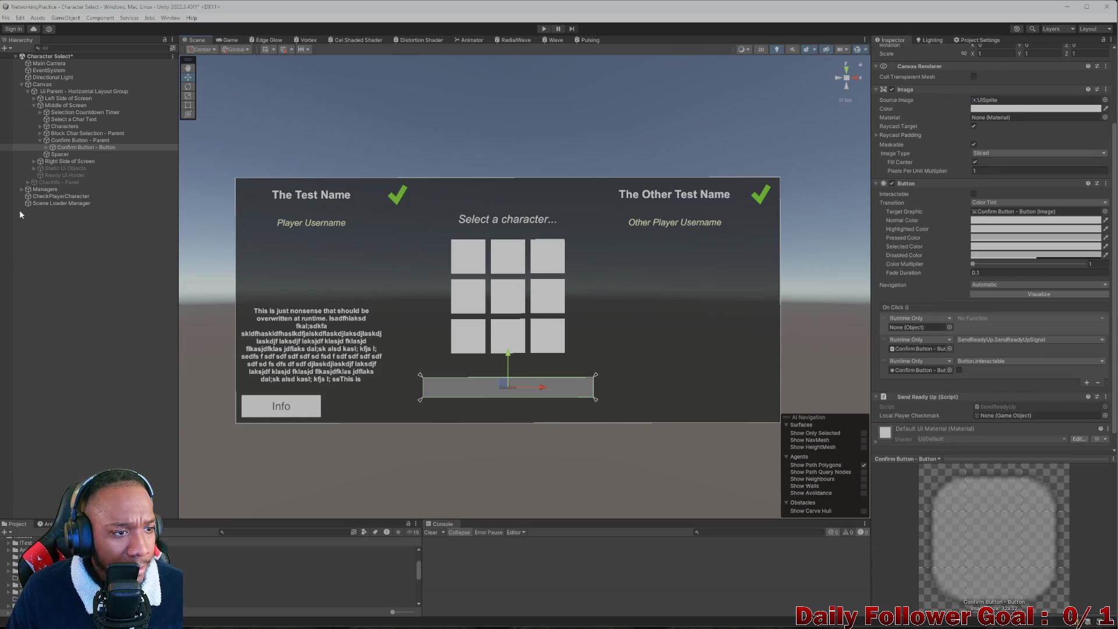
pyautogui.click(46, 147)
pyautogui.click(55, 154)
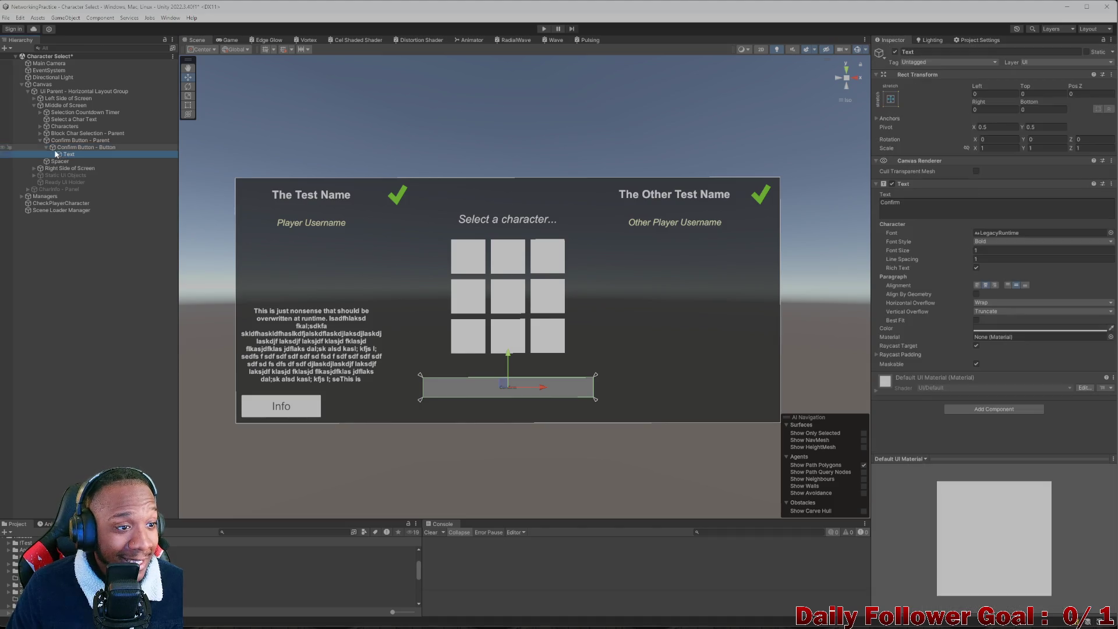
pyautogui.click(46, 147)
pyautogui.click(73, 146)
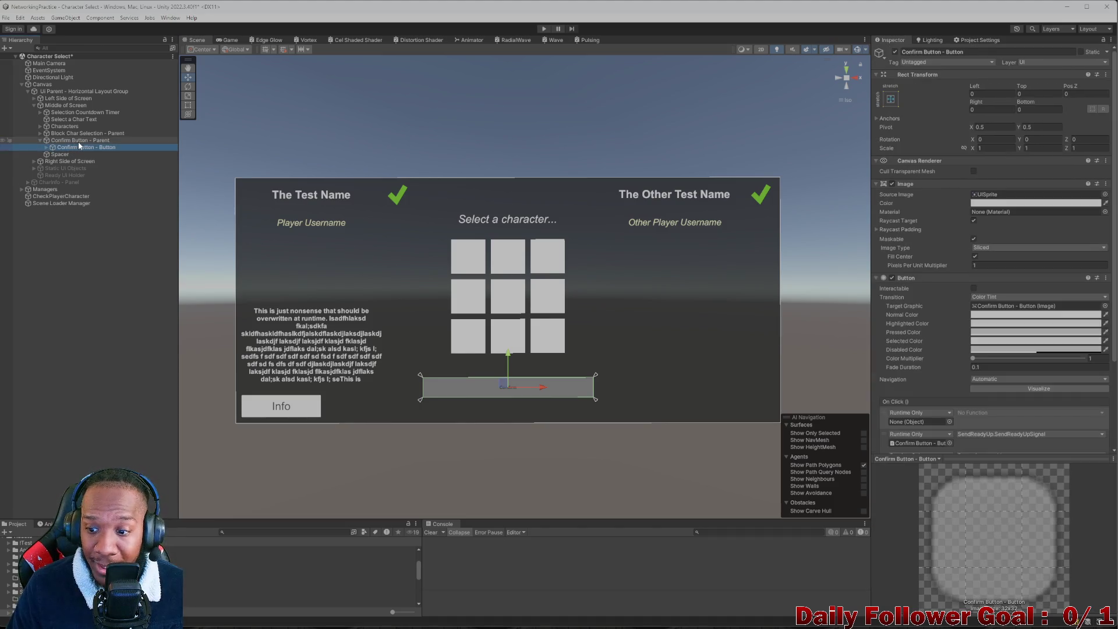
pyautogui.click(81, 140)
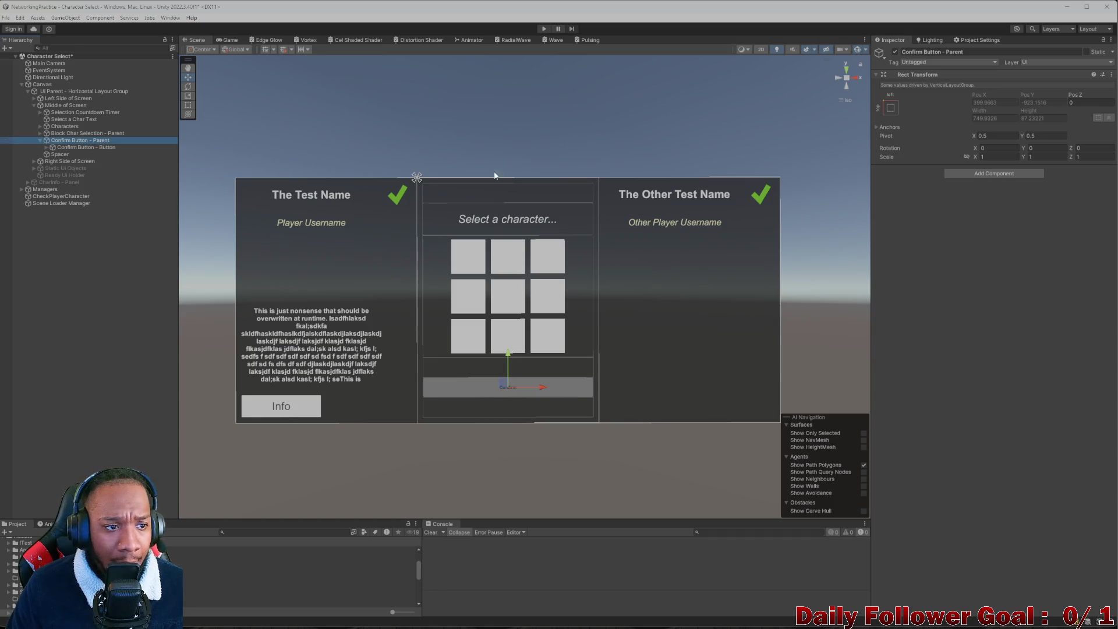
pyautogui.click(991, 174)
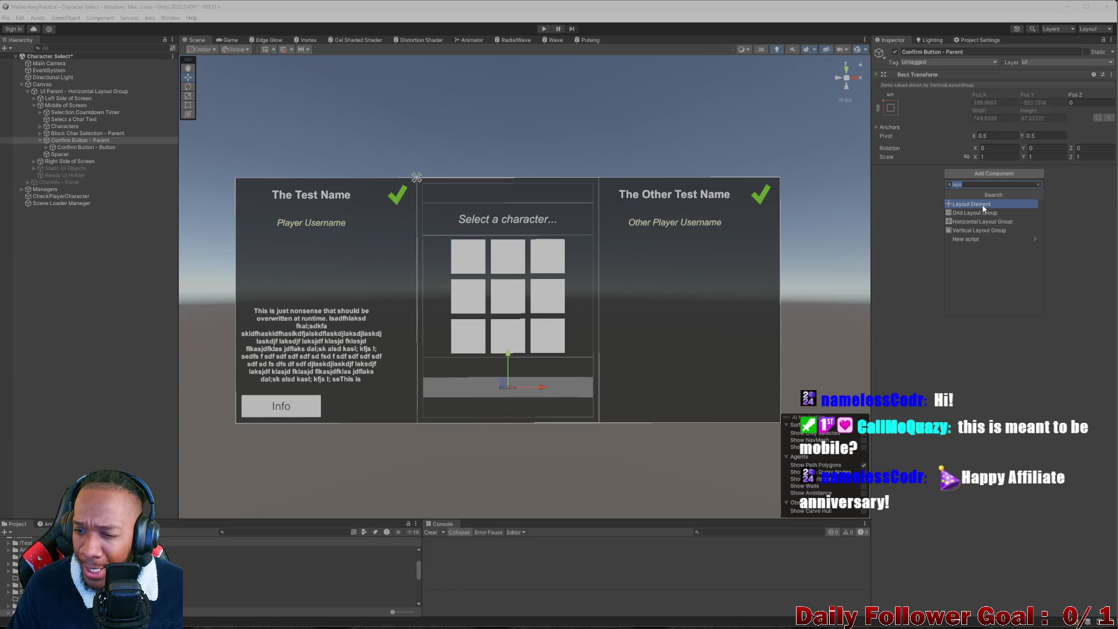
# Step: Add a Layout Element to Confirm Button - Parent with Preferred Height 100 and Min Width 100
pyautogui.click(983, 207)
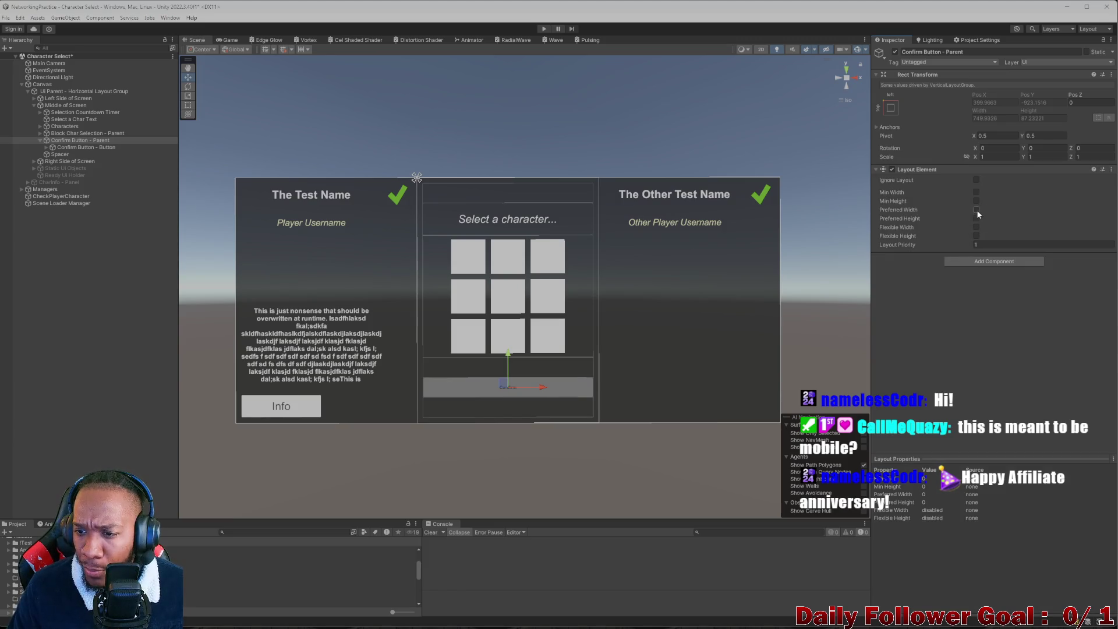
pyautogui.click(976, 219)
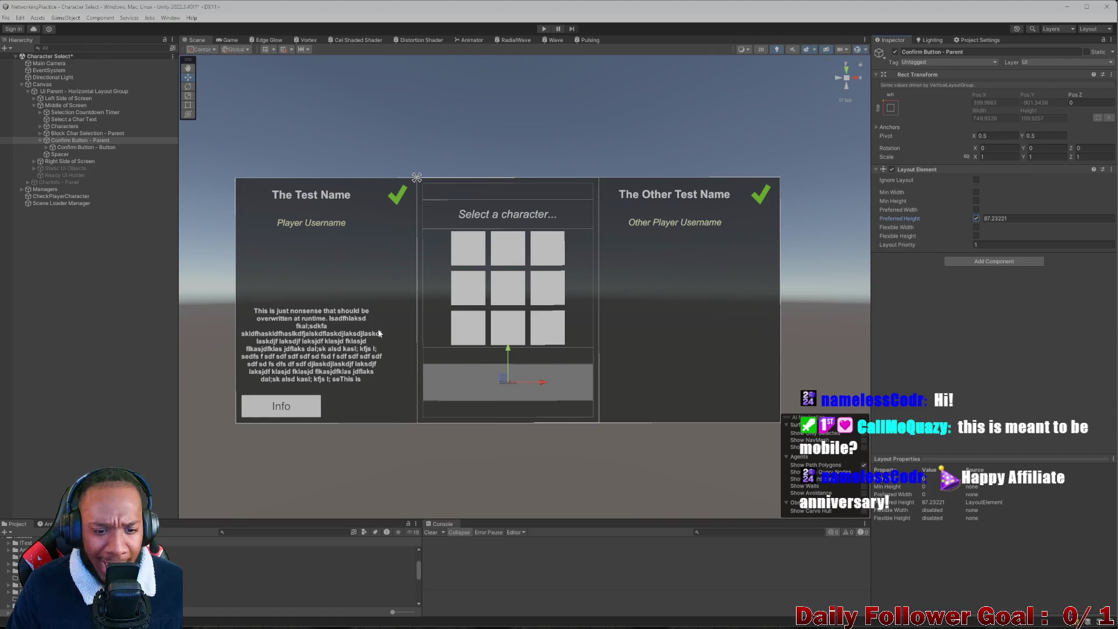
pyautogui.click(277, 406)
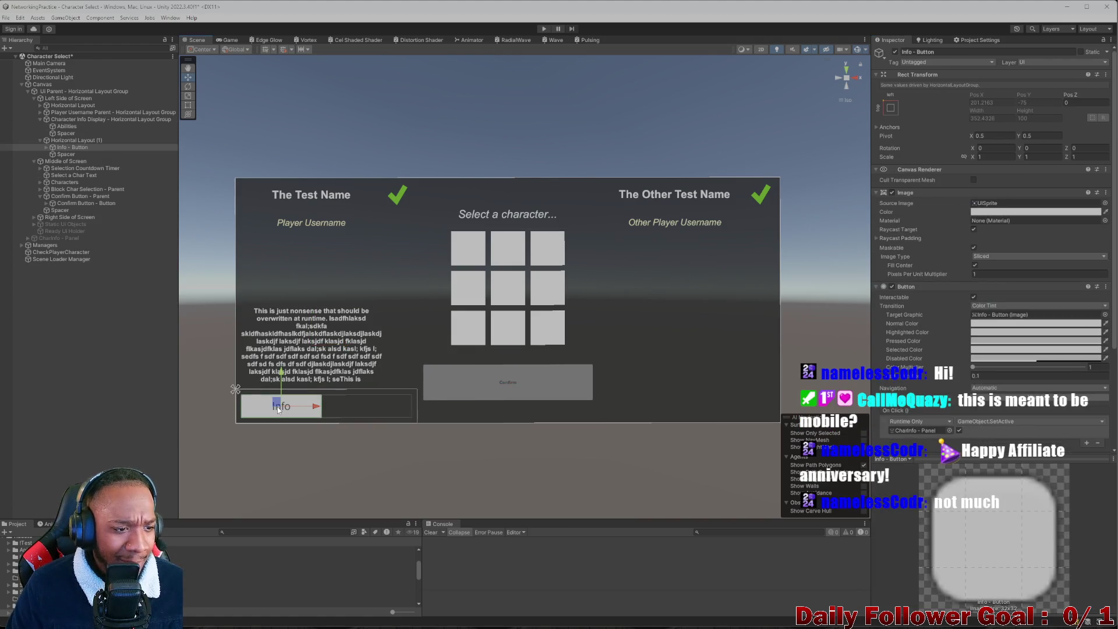
pyautogui.scroll(-5, 906, 334)
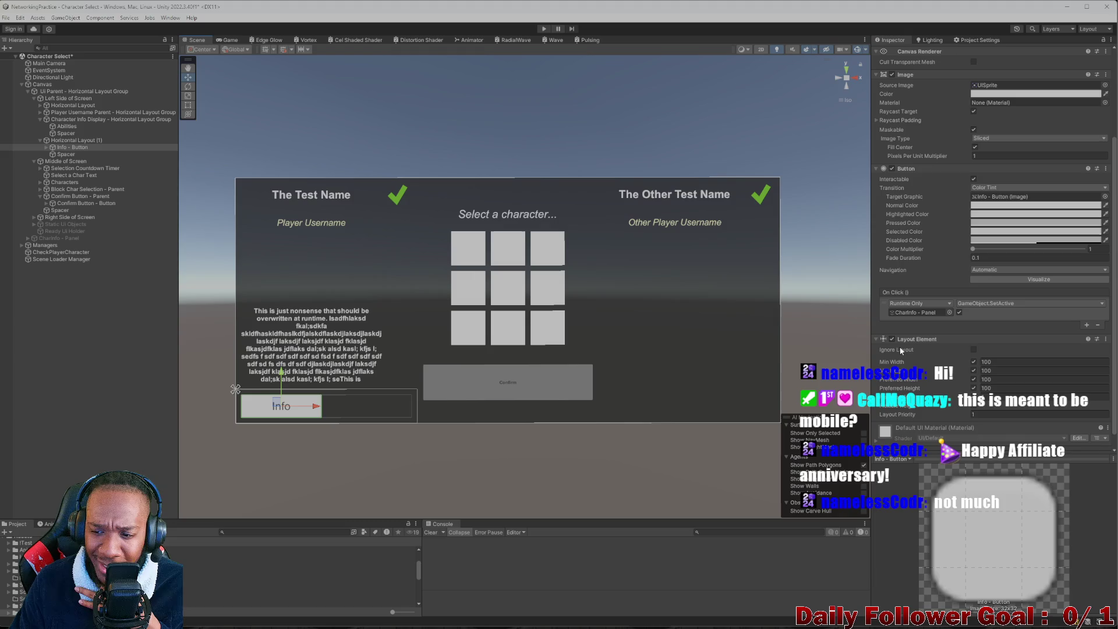
pyautogui.click(72, 204)
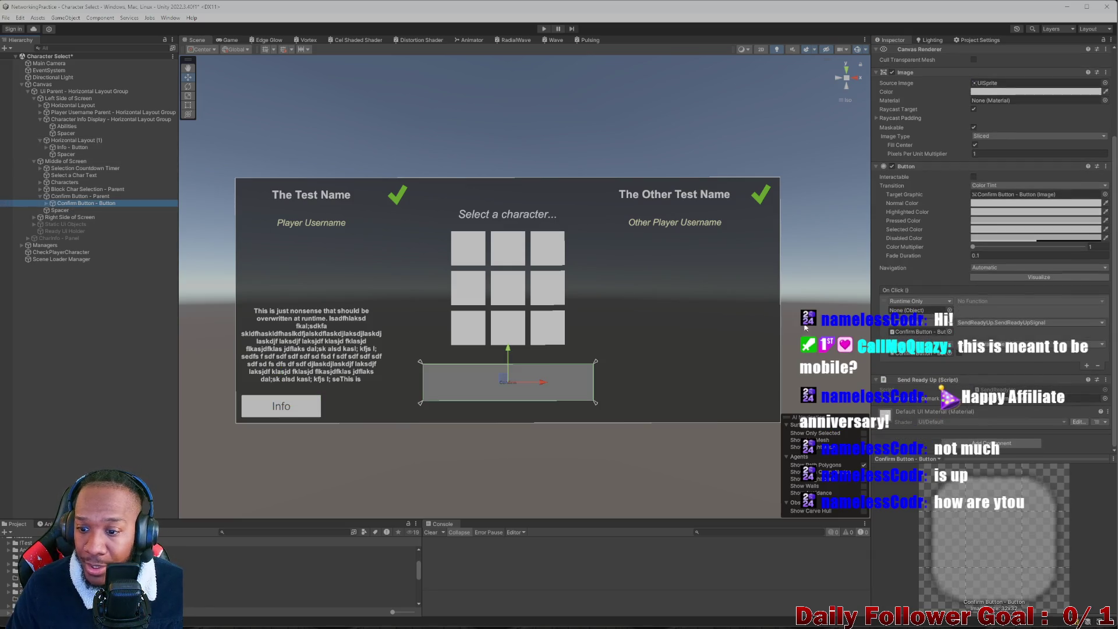
pyautogui.click(102, 197)
pyautogui.click(1042, 217)
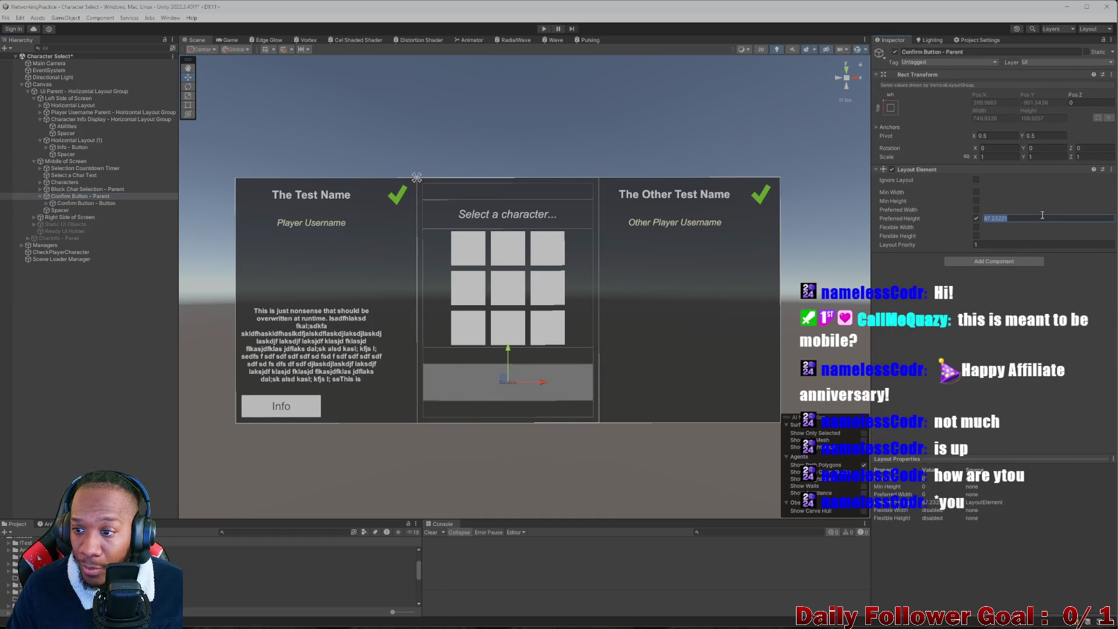
pyautogui.write('100')
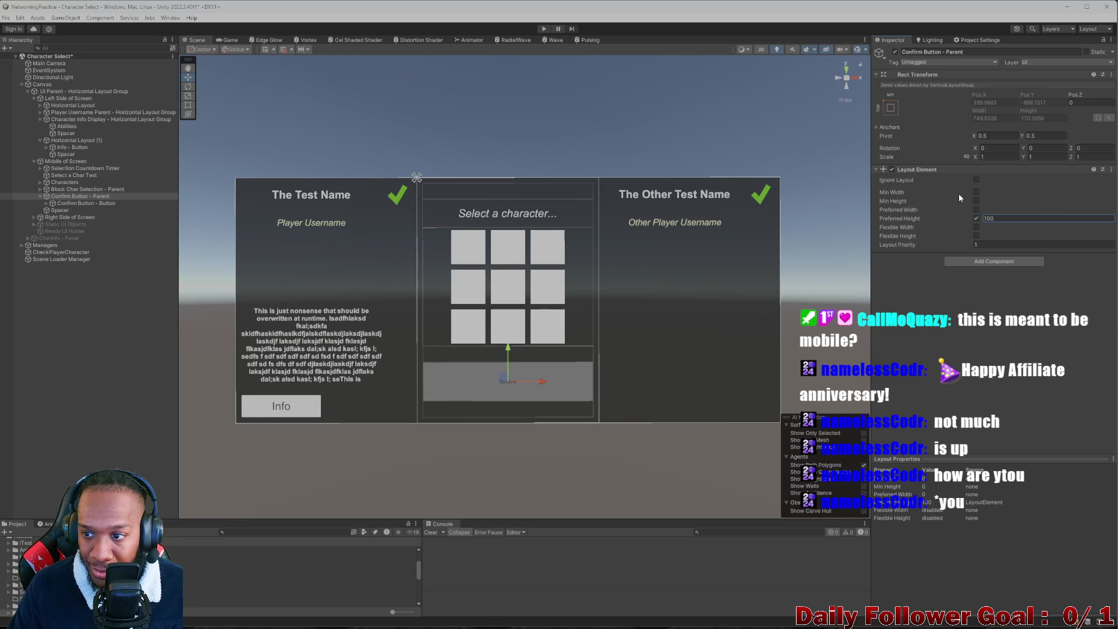
pyautogui.click(977, 192)
pyautogui.click(1013, 192)
pyautogui.write('100')
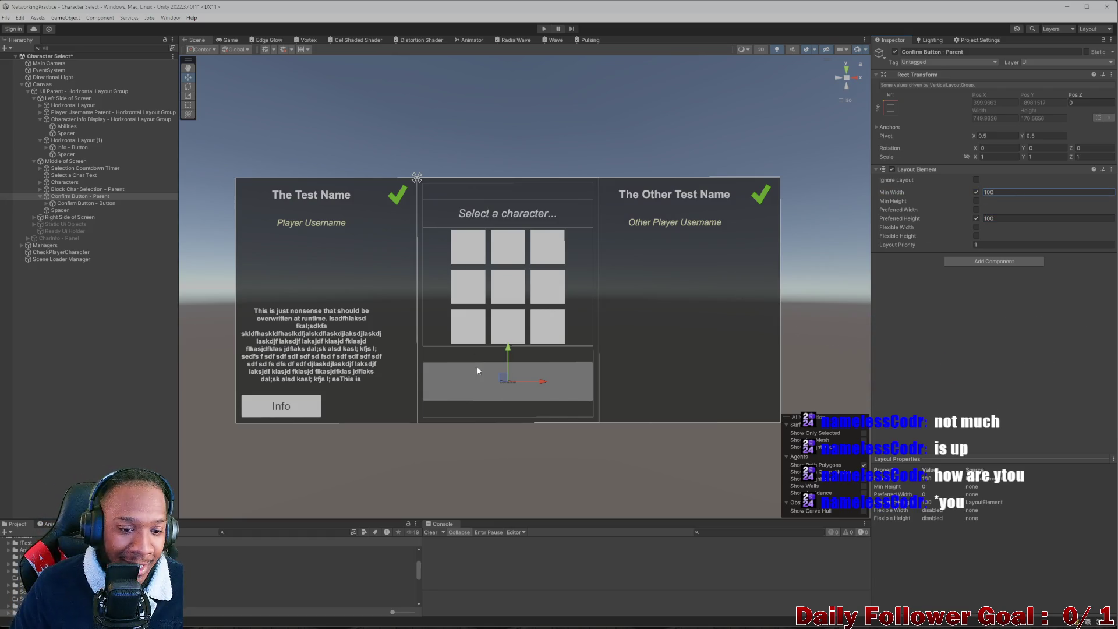
pyautogui.scroll(2, 466, 385)
pyautogui.moveTo(400, 394); pyautogui.dragTo(466, 332)
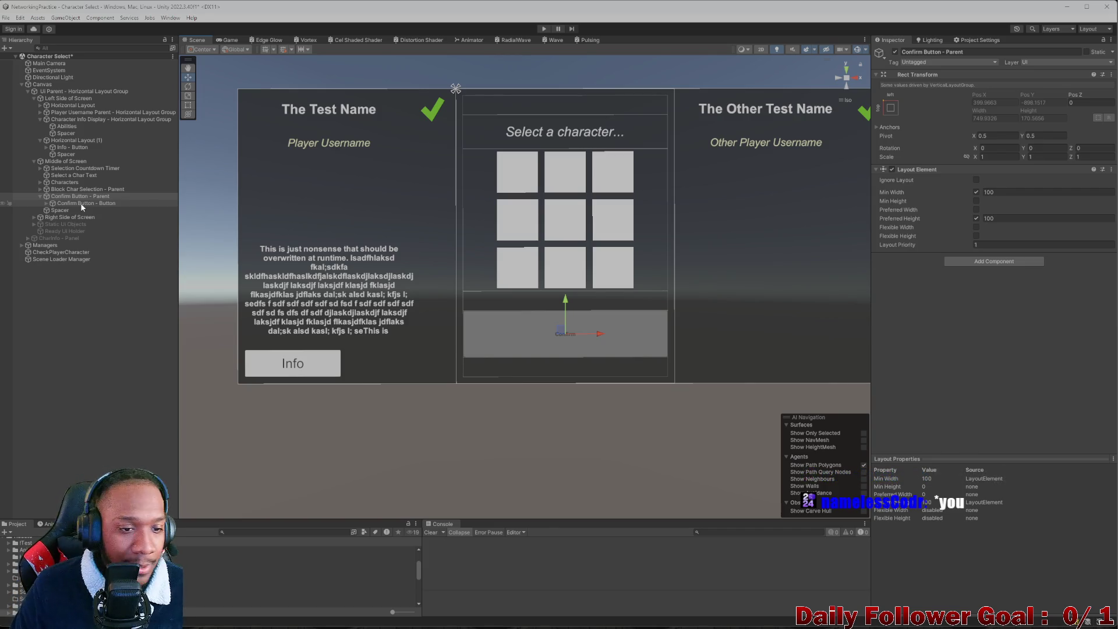
# Step: Inspect Confirm Button - Button's click actions and compare it with the ready checkmark image
pyautogui.click(77, 203)
pyautogui.scroll(-3, 946, 326)
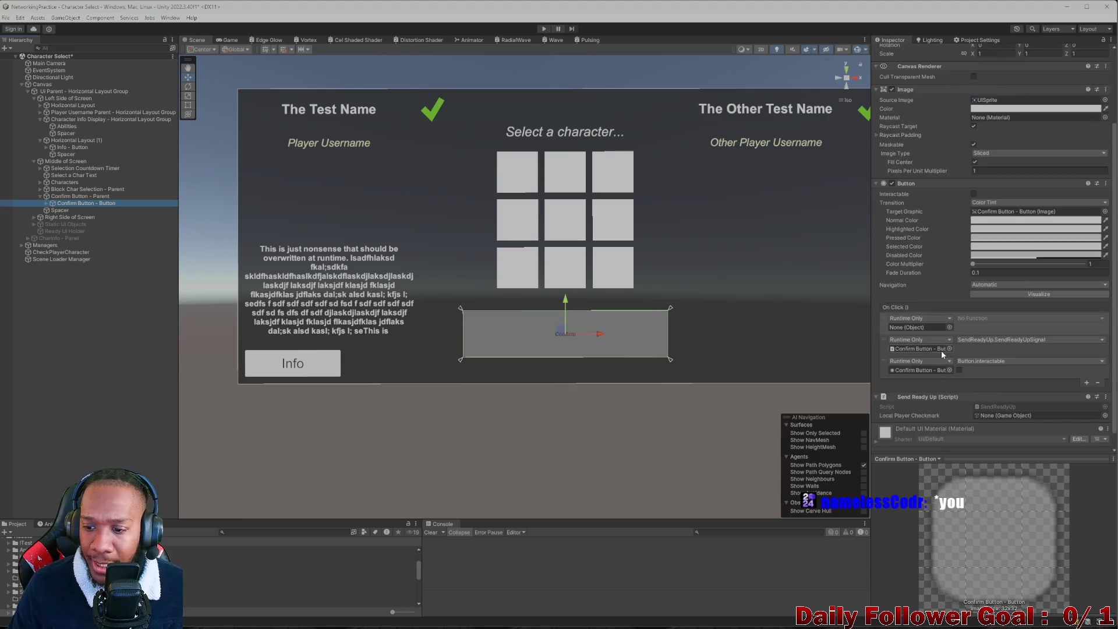
pyautogui.scroll(-1, 941, 350)
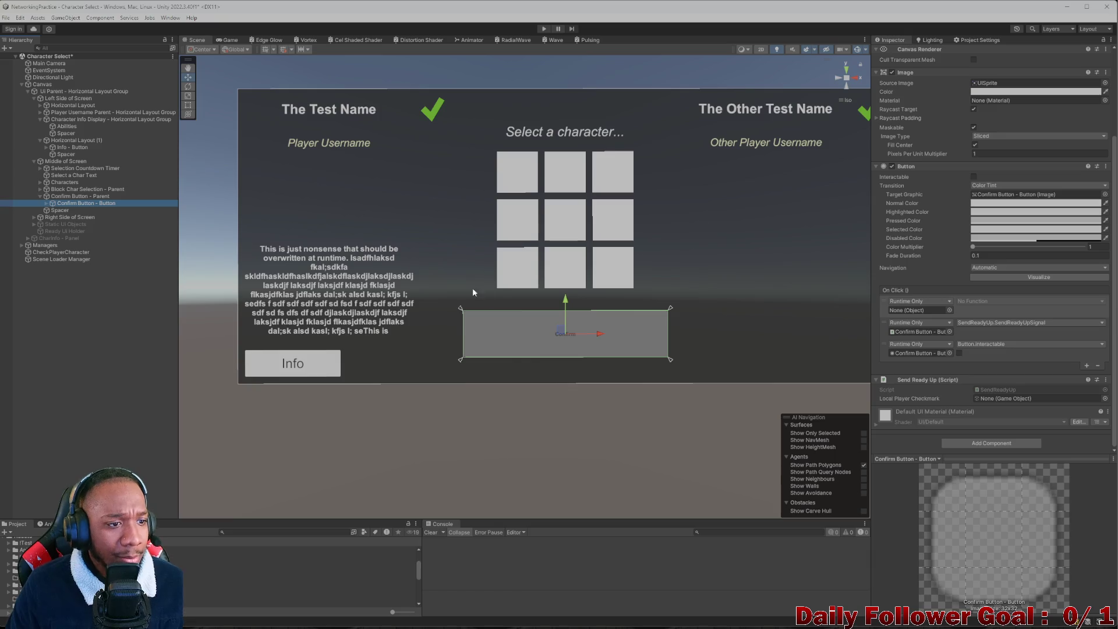
pyautogui.scroll(-1, 599, 326)
pyautogui.scroll(2, 593, 331)
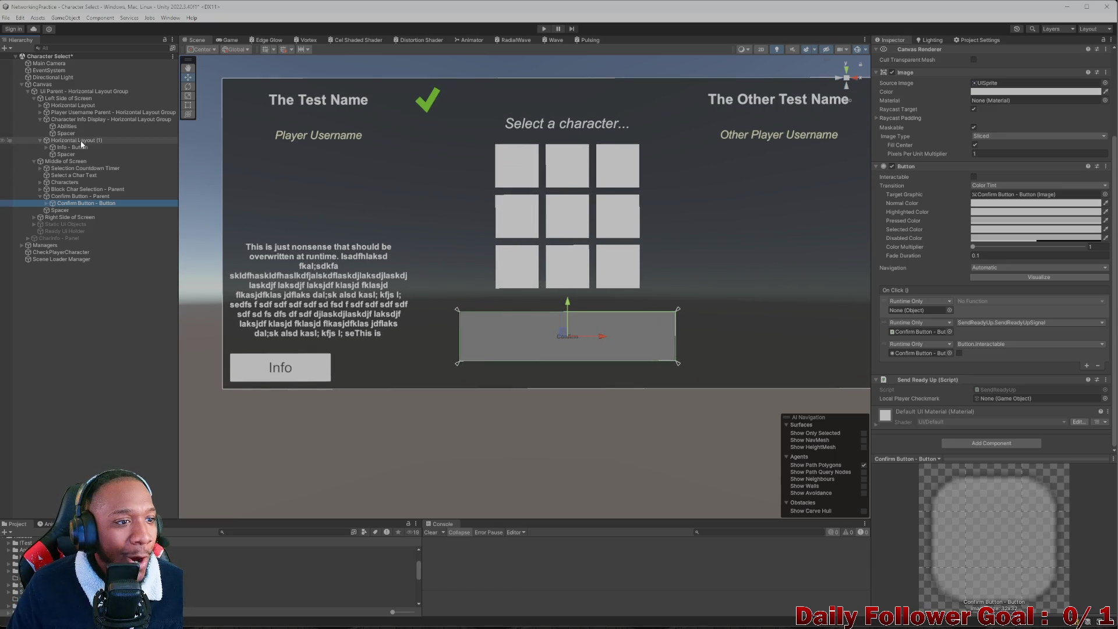
pyautogui.click(440, 95)
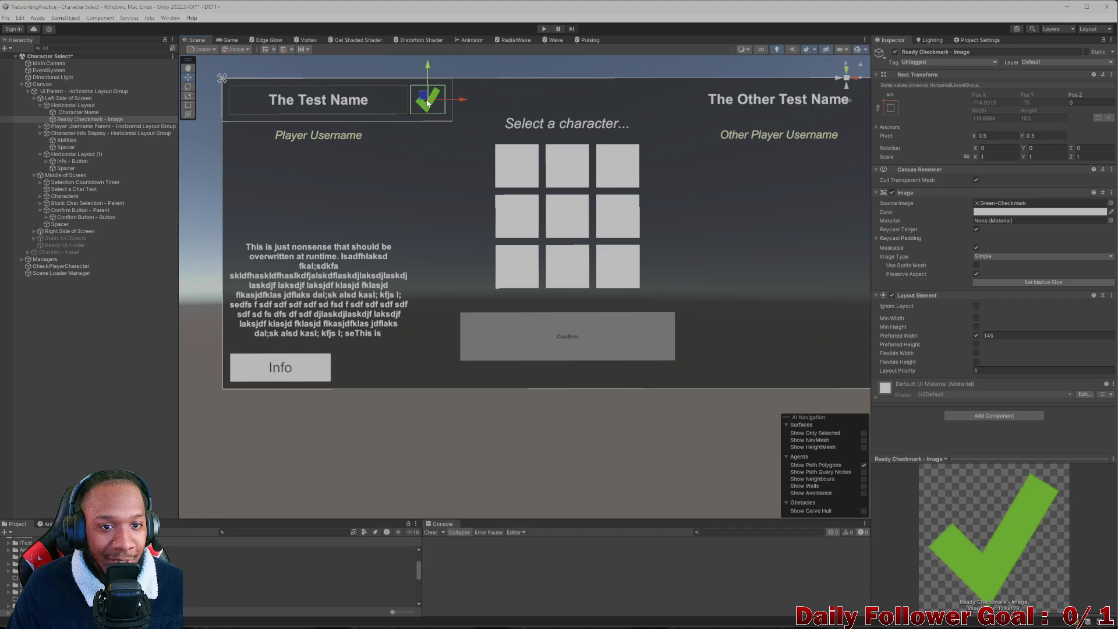
pyautogui.click(92, 215)
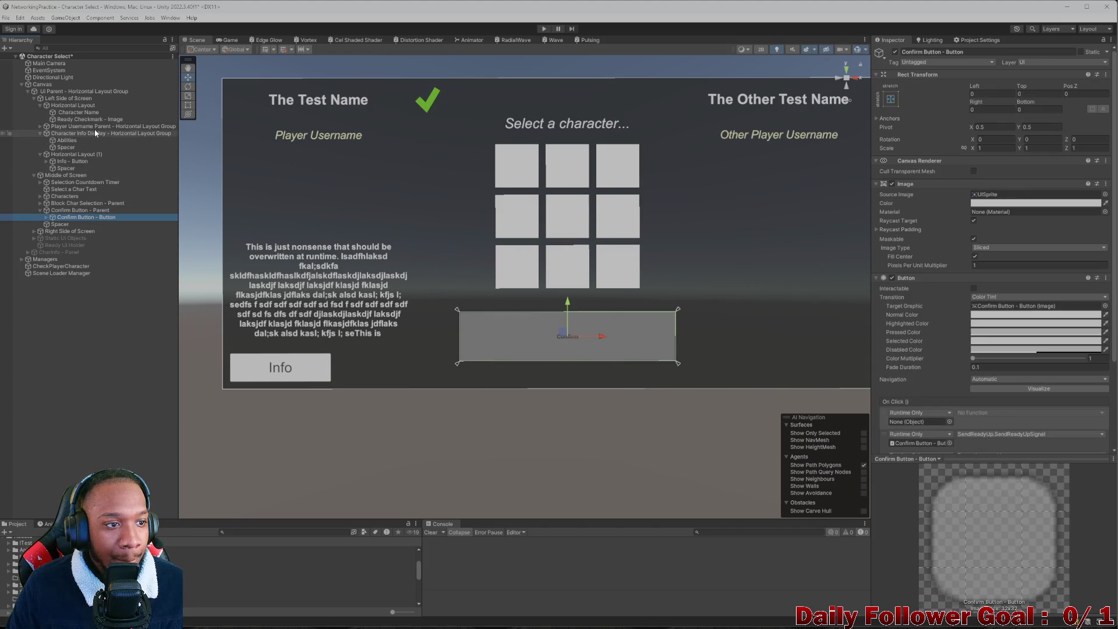
pyautogui.click(428, 96)
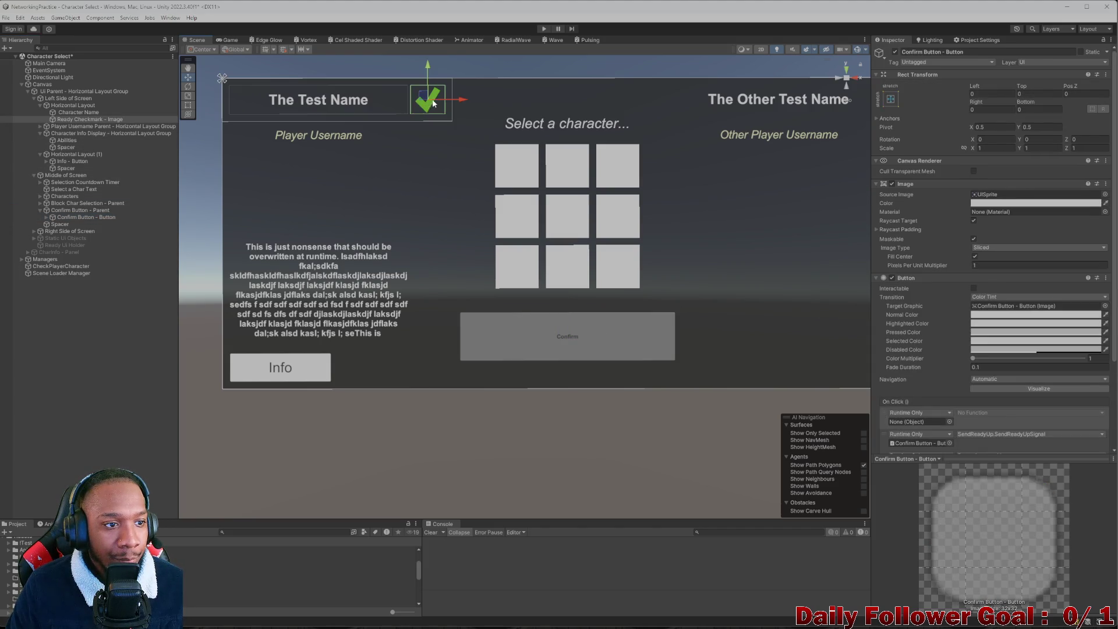
pyautogui.click(82, 216)
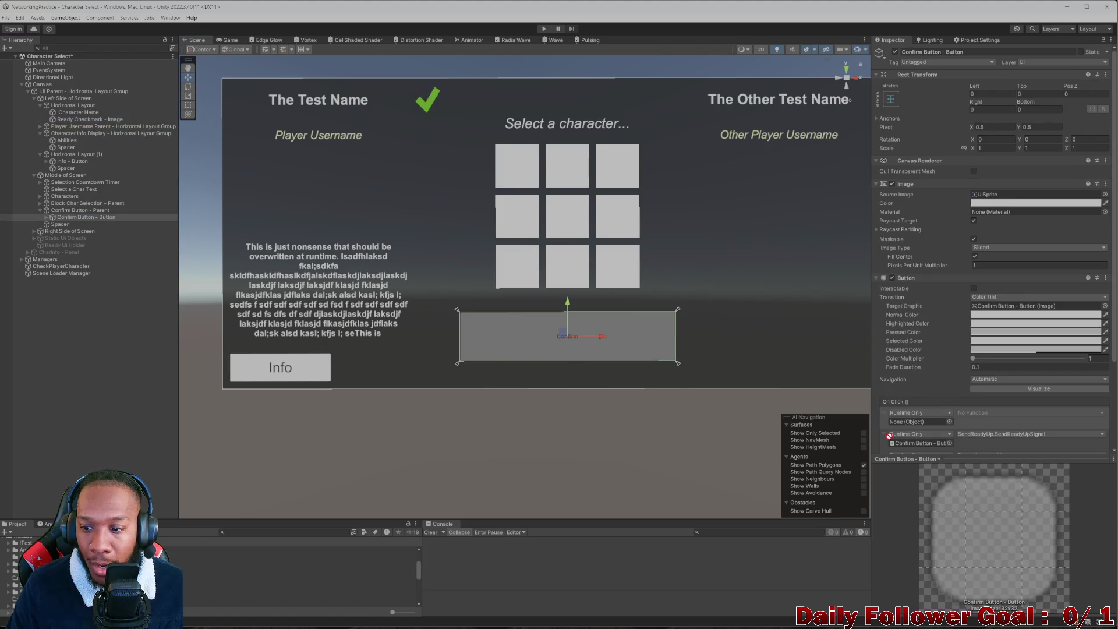
# Step: Check the 'Confirm' Text label's left offset, then reselect Confirm Button - Button
pyautogui.scroll(-3, 1013, 361)
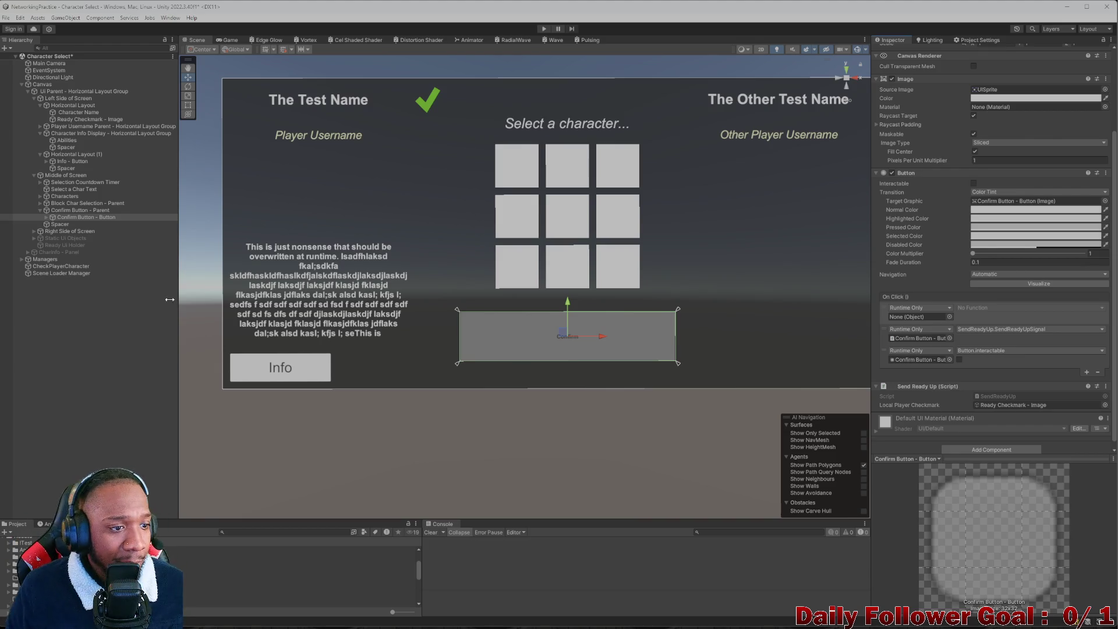
pyautogui.click(44, 219)
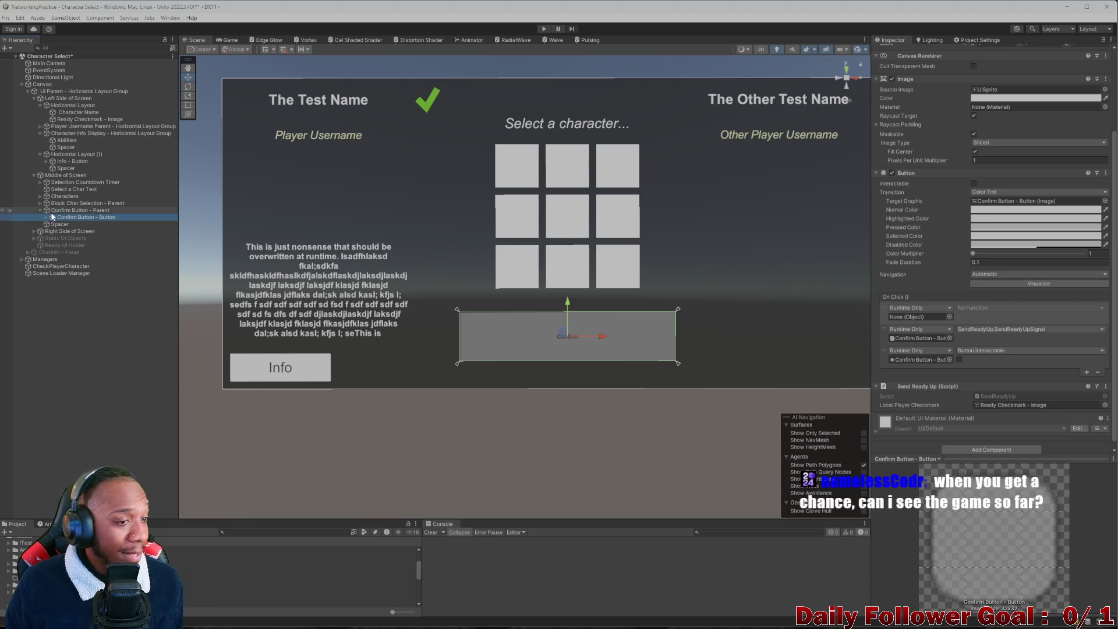
pyautogui.click(46, 217)
pyautogui.click(68, 224)
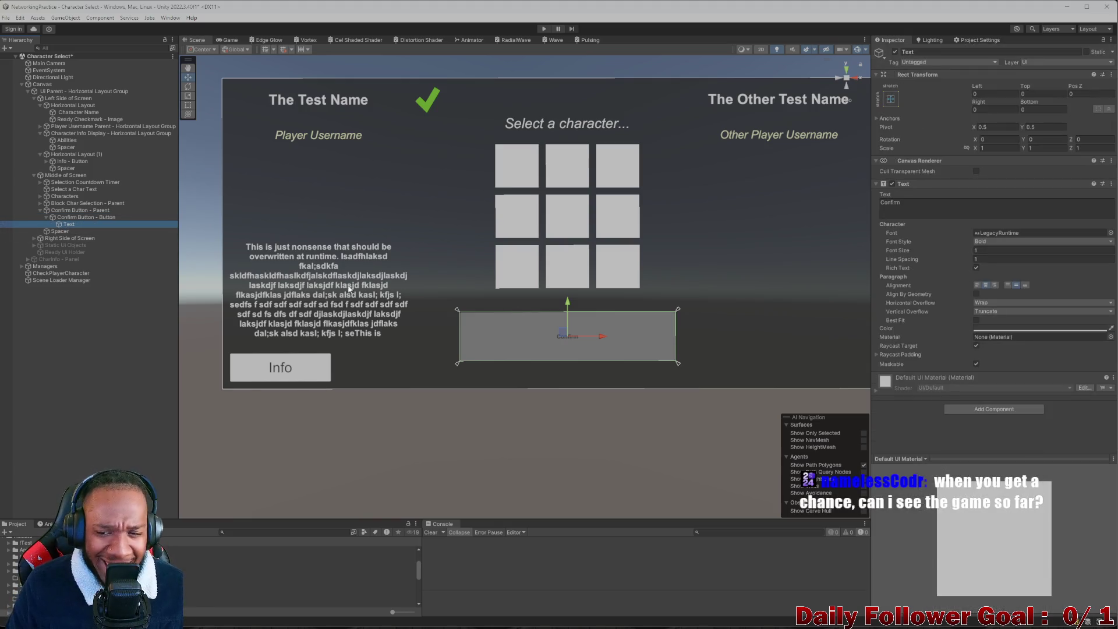
pyautogui.click(978, 88)
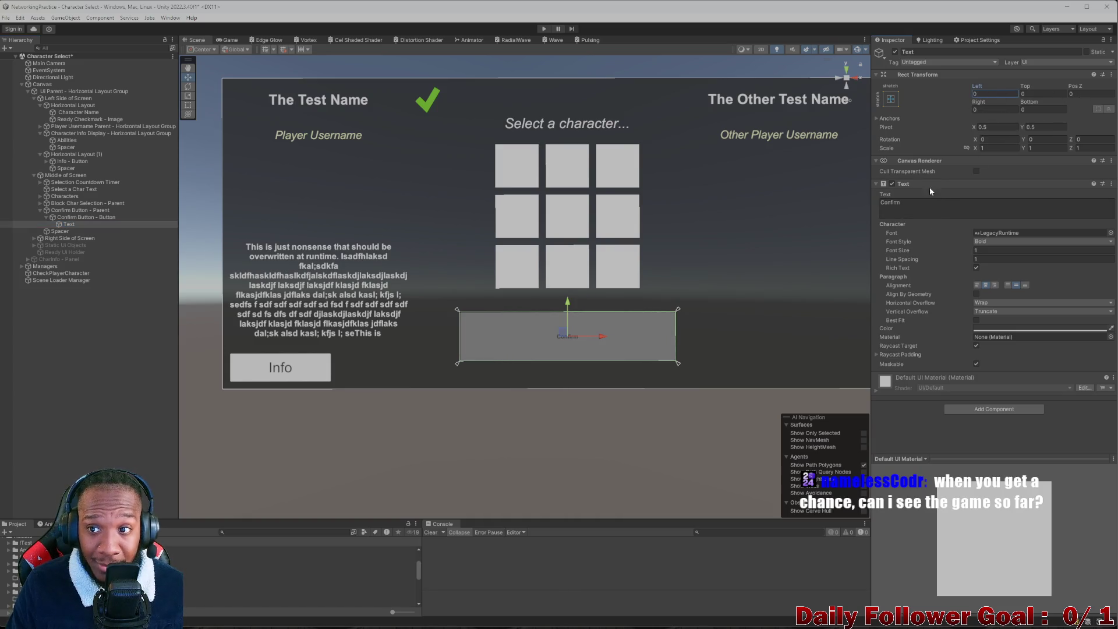
pyautogui.click(79, 219)
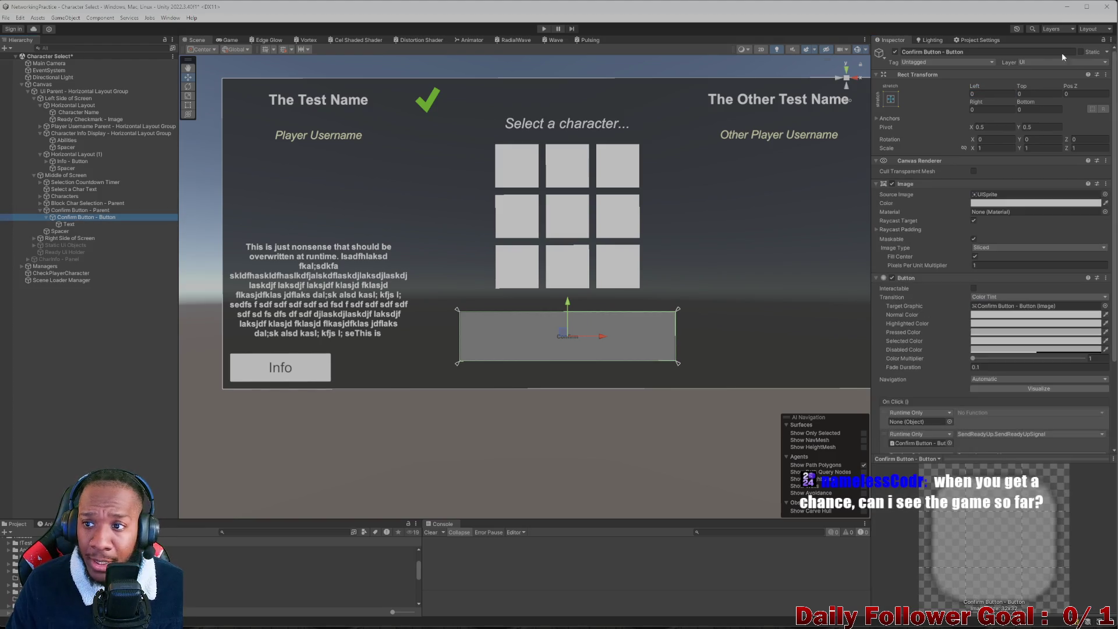
# Step: Pull the Confirm button's left edge inward, then set its Left and Right insets to 100
pyautogui.moveTo(975, 86); pyautogui.dragTo(1066, 87)
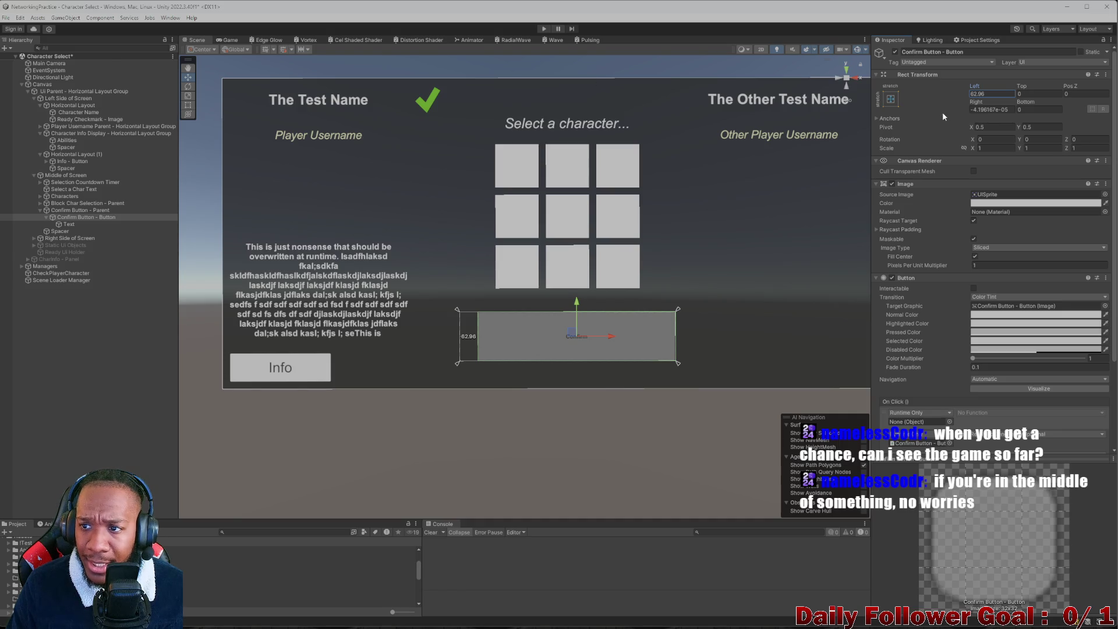
pyautogui.click(989, 93)
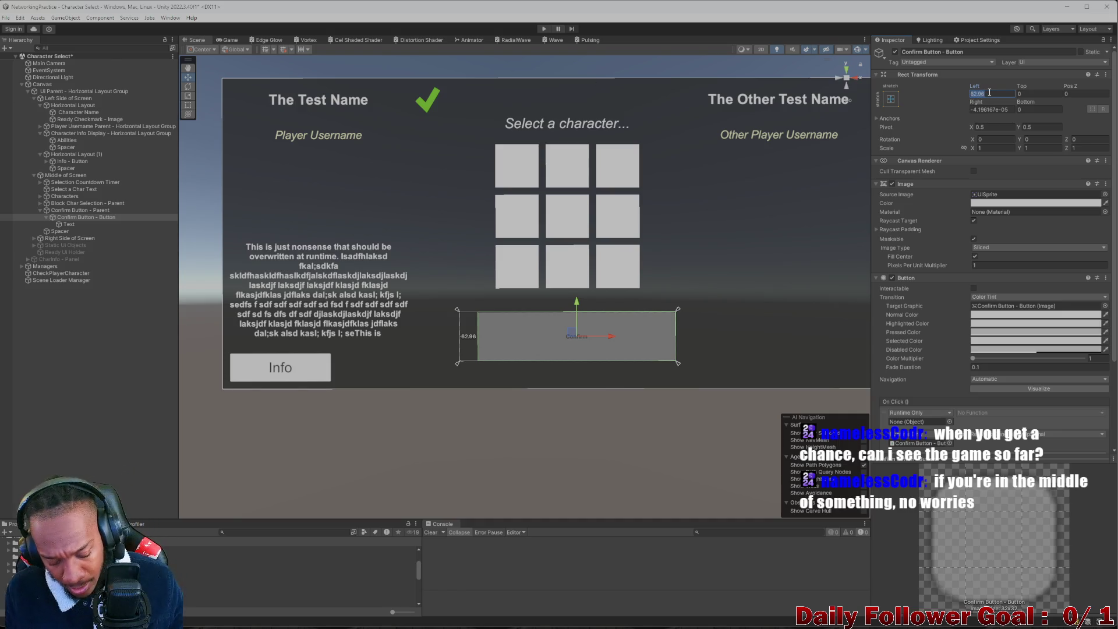
pyautogui.write('100')
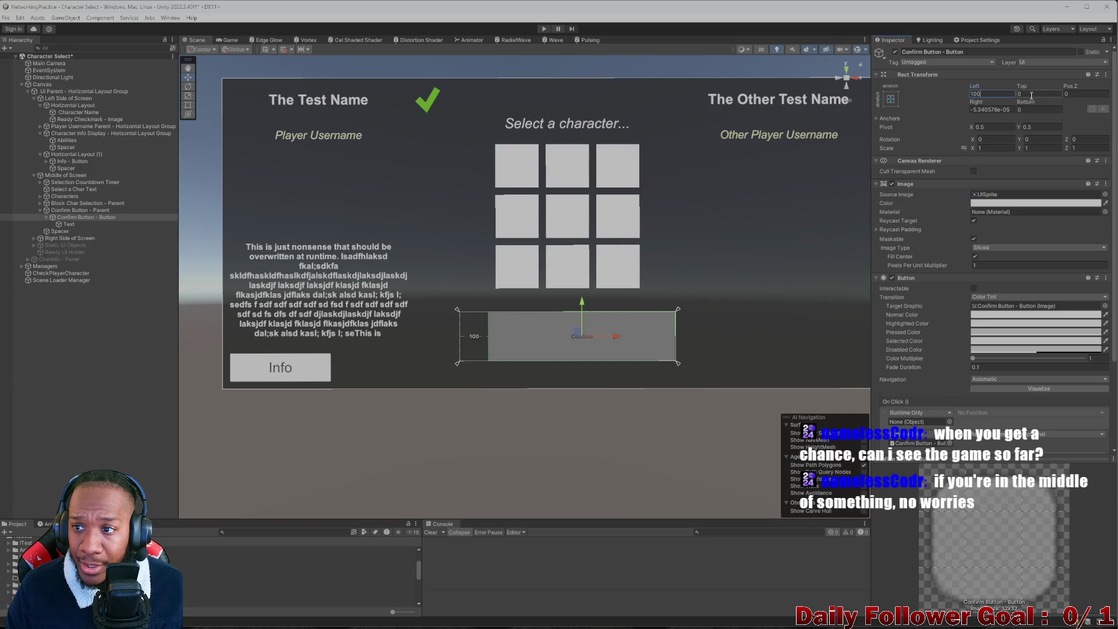
pyautogui.click(1000, 111)
pyautogui.write('100')
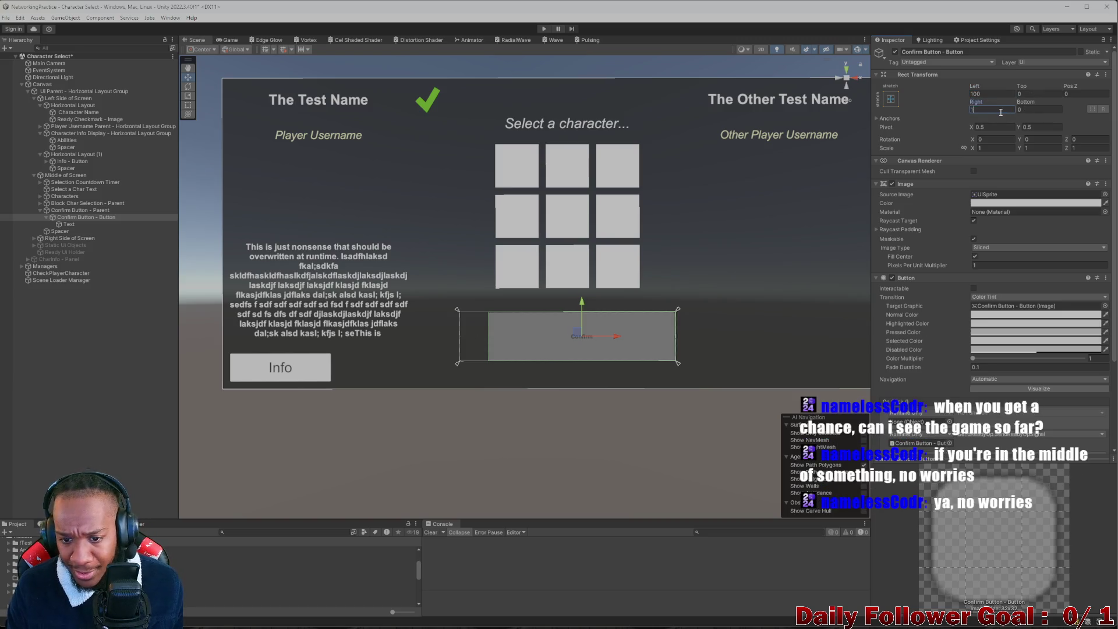
pyautogui.scroll(-3, 628, 245)
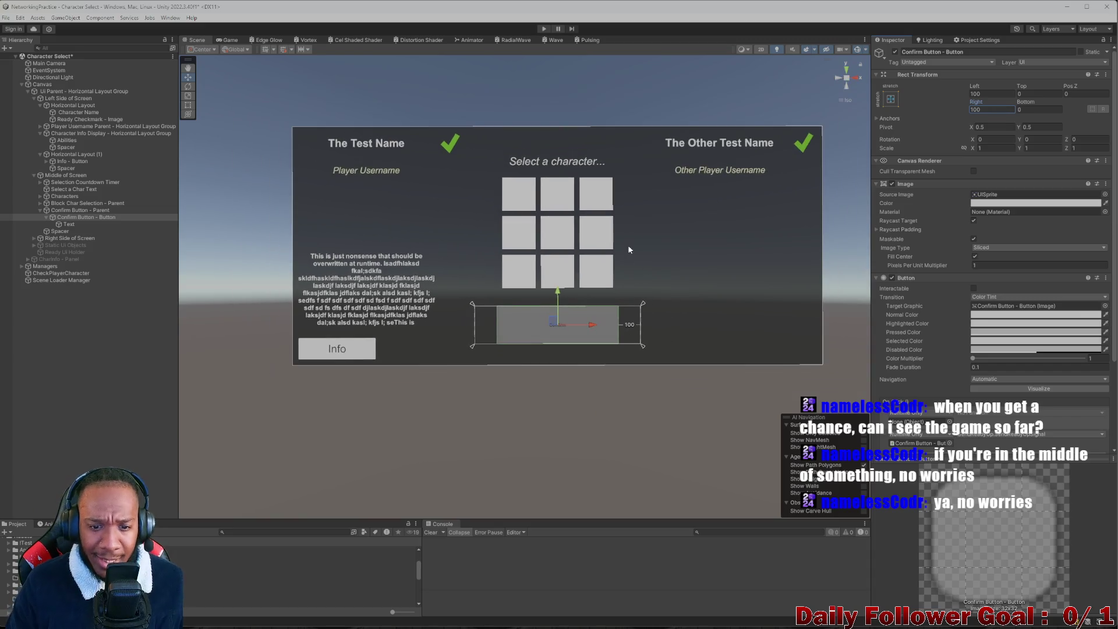
pyautogui.scroll(4, 624, 294)
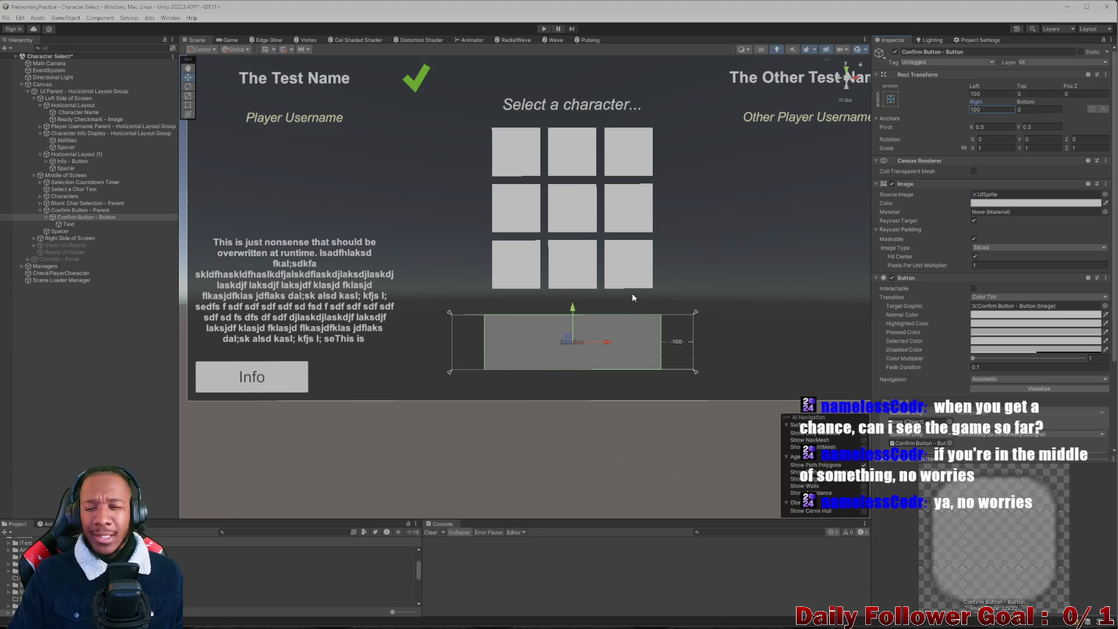
# Step: Try Left and Right at 200, then settle on 150 for both
pyautogui.click(1001, 94)
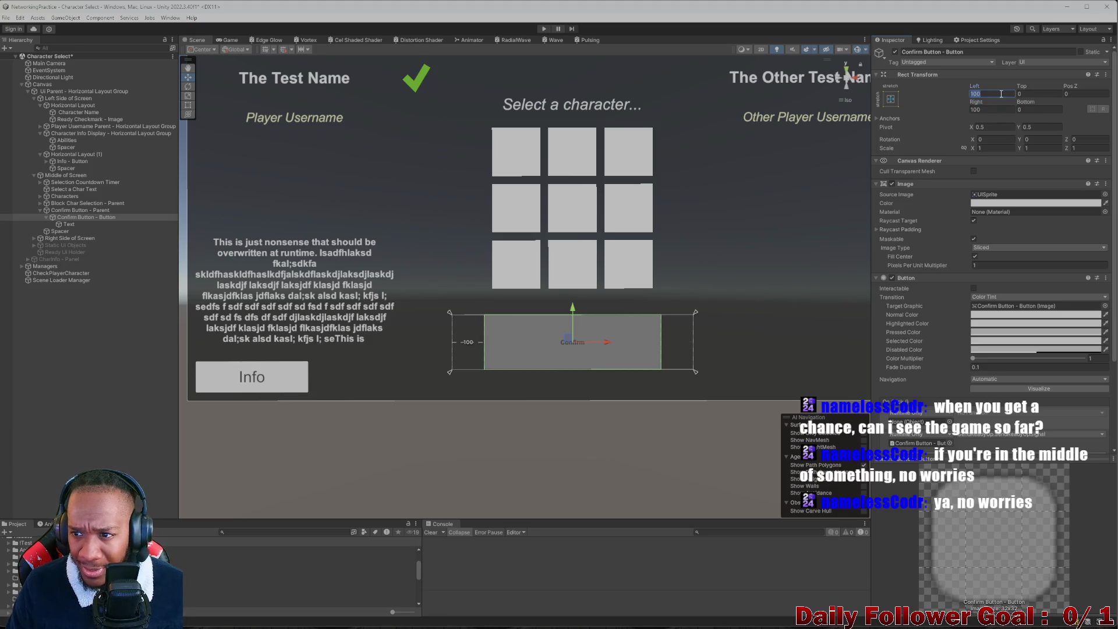
pyautogui.write('200')
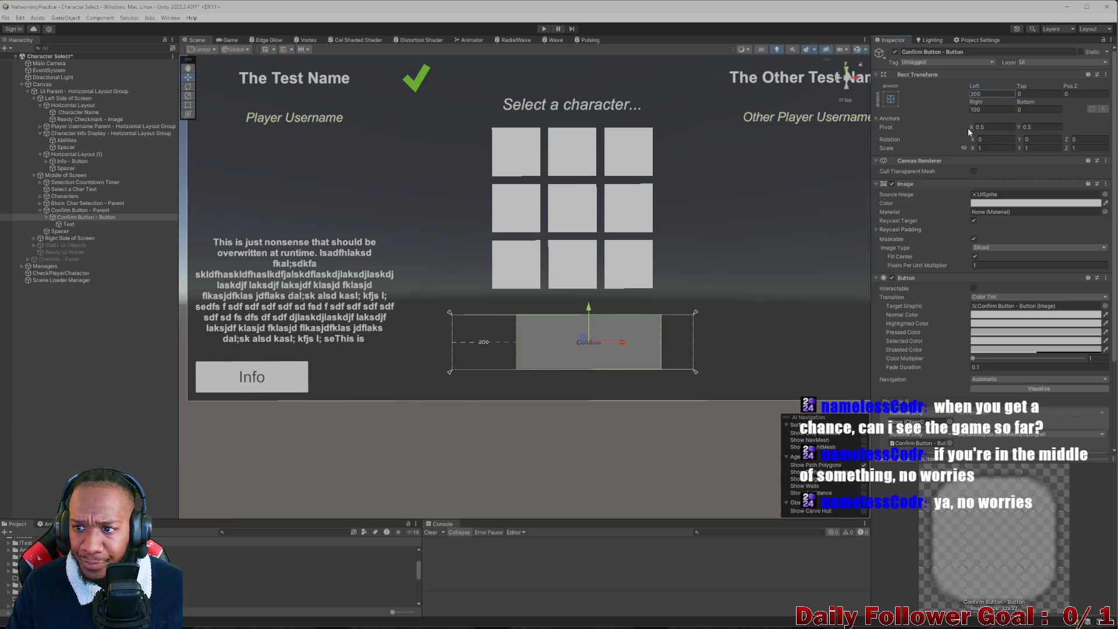
pyautogui.click(989, 109)
pyautogui.write('200')
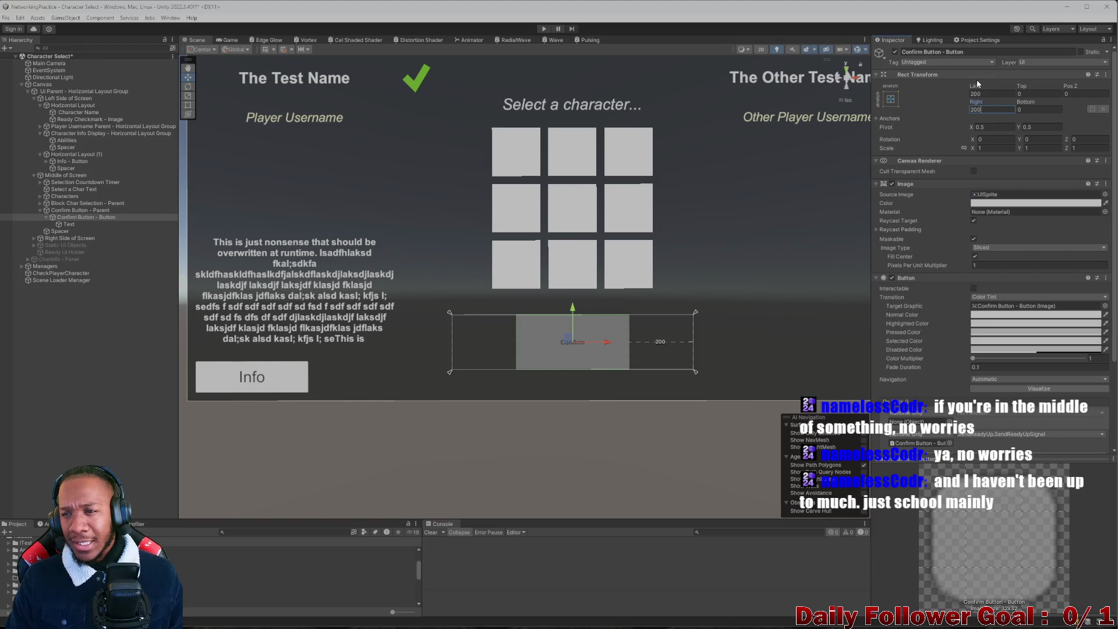
pyautogui.click(980, 94)
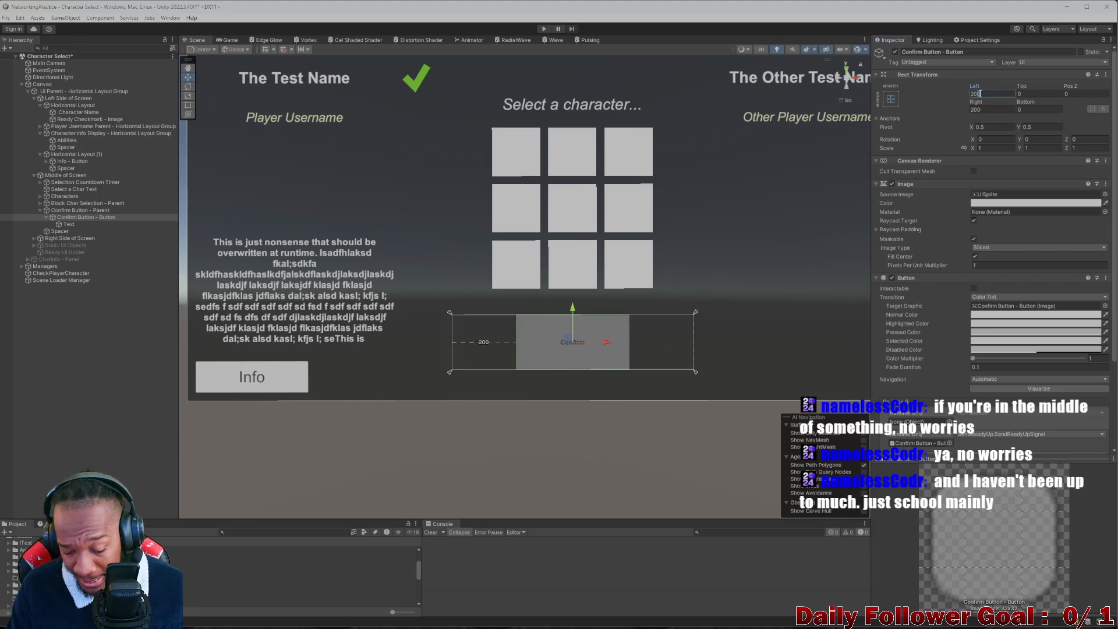
pyautogui.write('150')
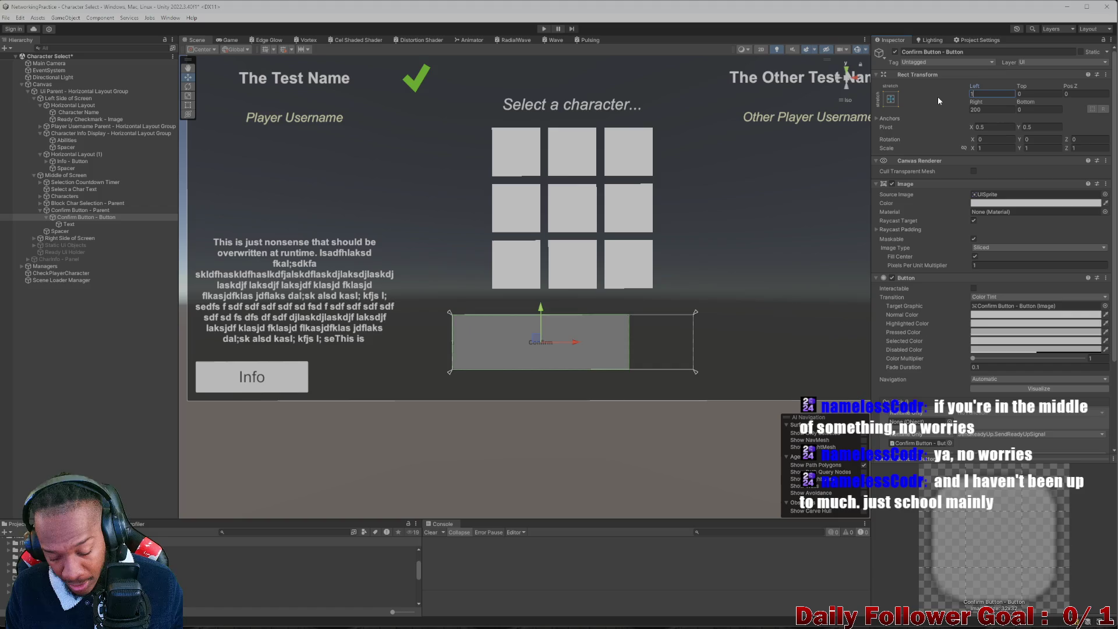
pyautogui.click(985, 108)
pyautogui.write('150')
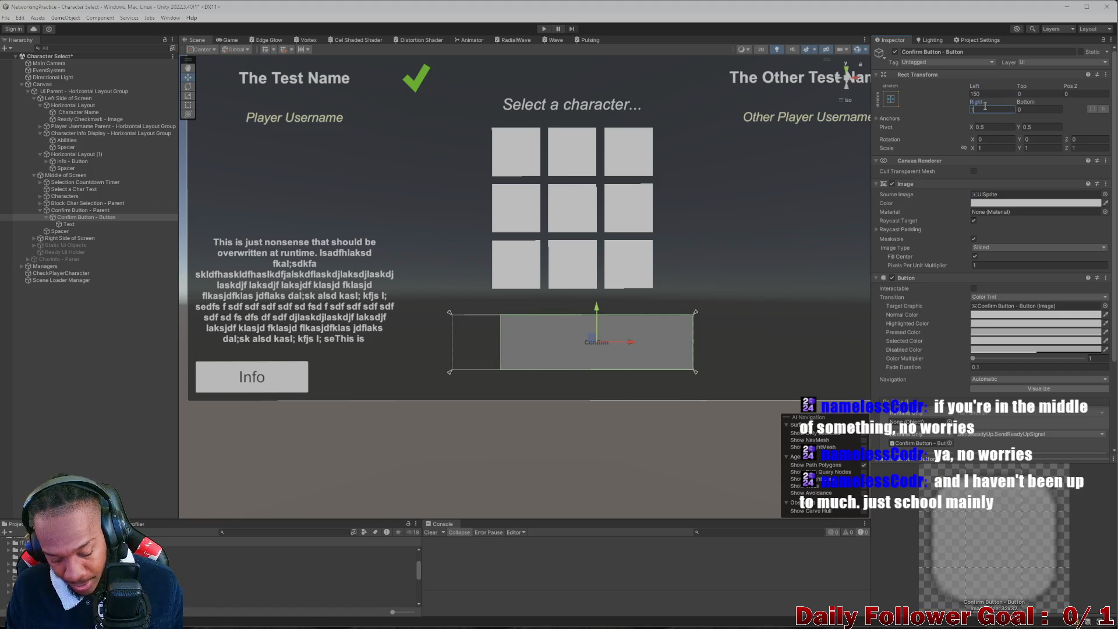
# Step: Give Confirm Button - Parent's Layout Element a Min Width of 50 and Preferred Height of 50
pyautogui.click(70, 211)
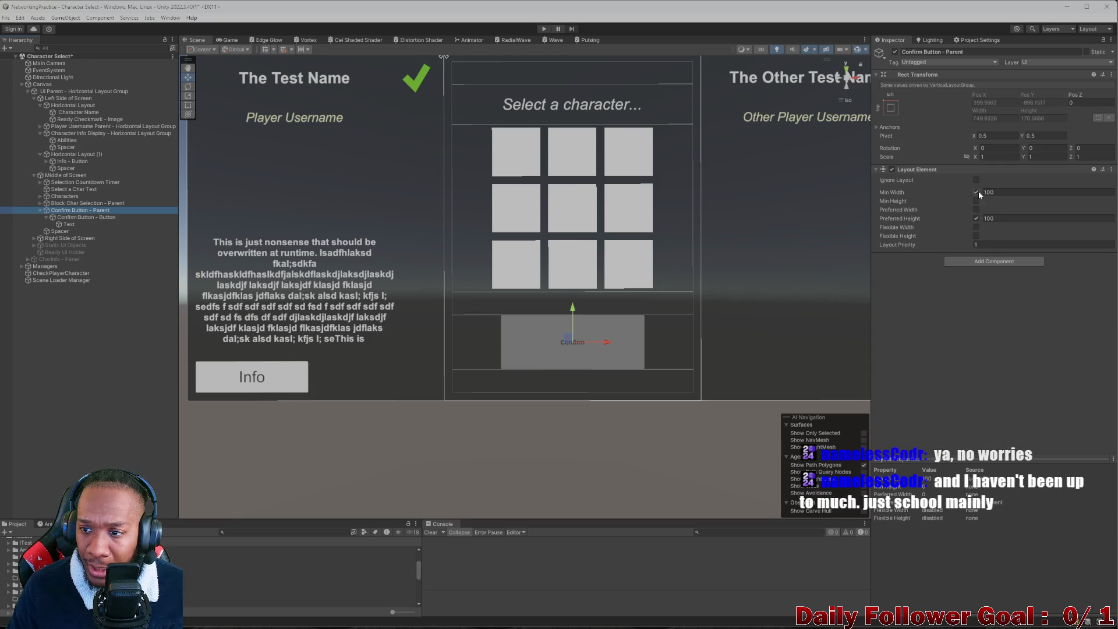
pyautogui.click(983, 191)
pyautogui.write('52.4')
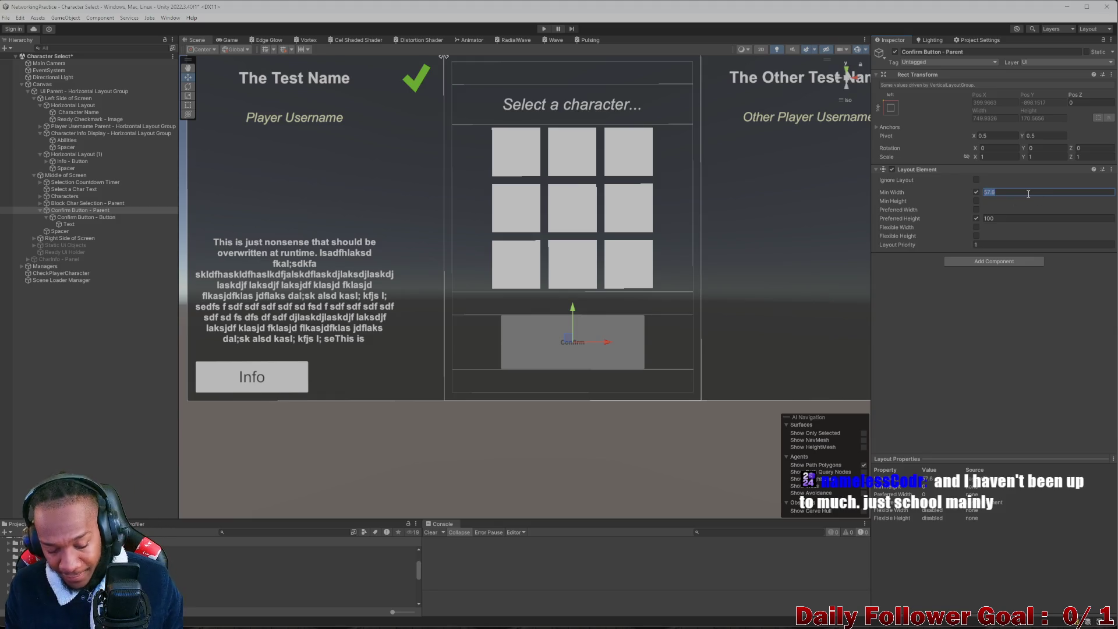
pyautogui.write('50')
pyautogui.click(1012, 218)
pyautogui.write('50')
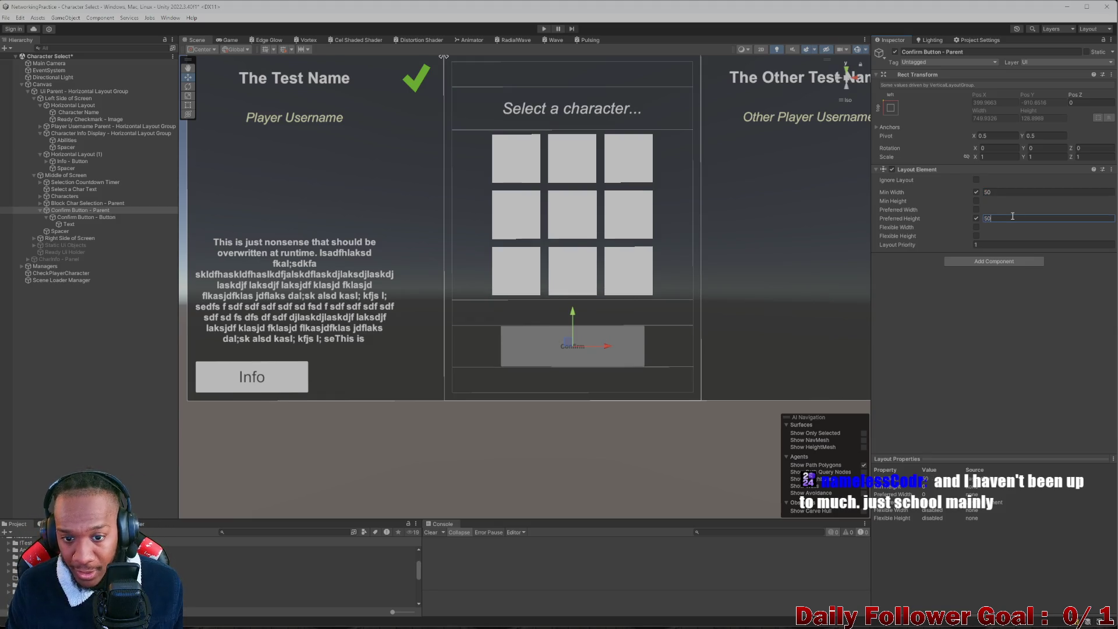
pyautogui.scroll(-2, 704, 307)
pyautogui.scroll(2, 613, 337)
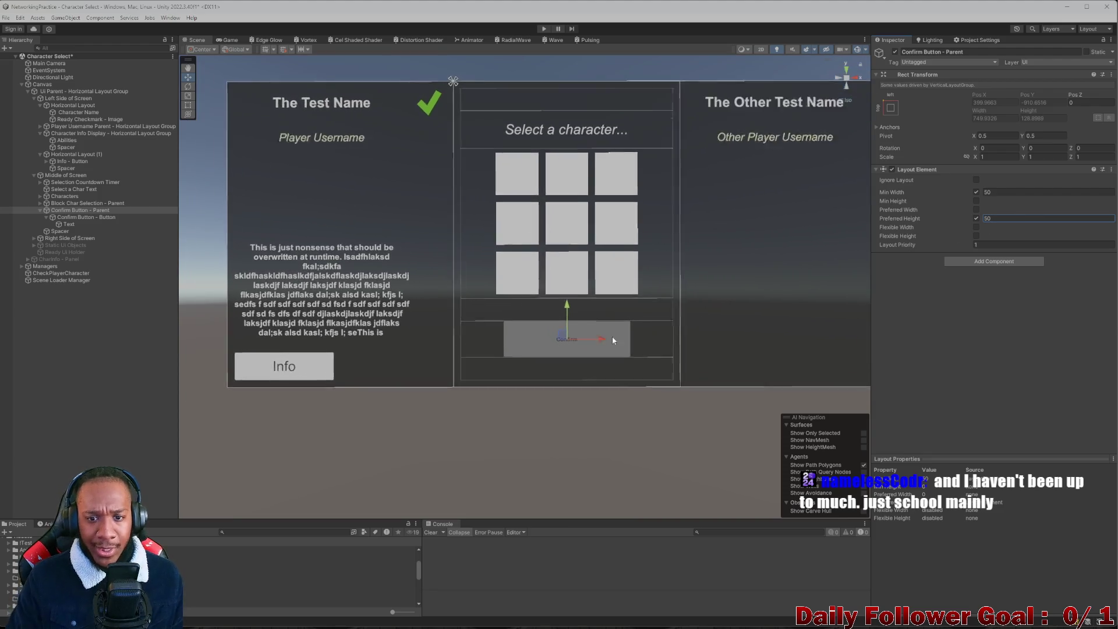
pyautogui.scroll(2, 589, 344)
pyautogui.scroll(-4, 547, 297)
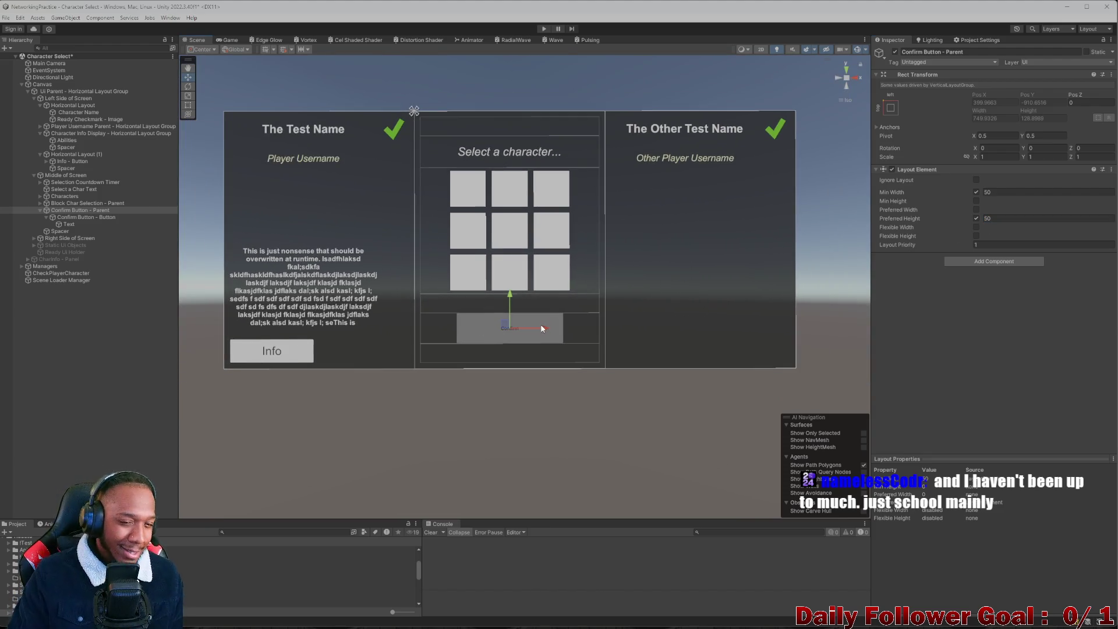
pyautogui.scroll(2, 510, 256)
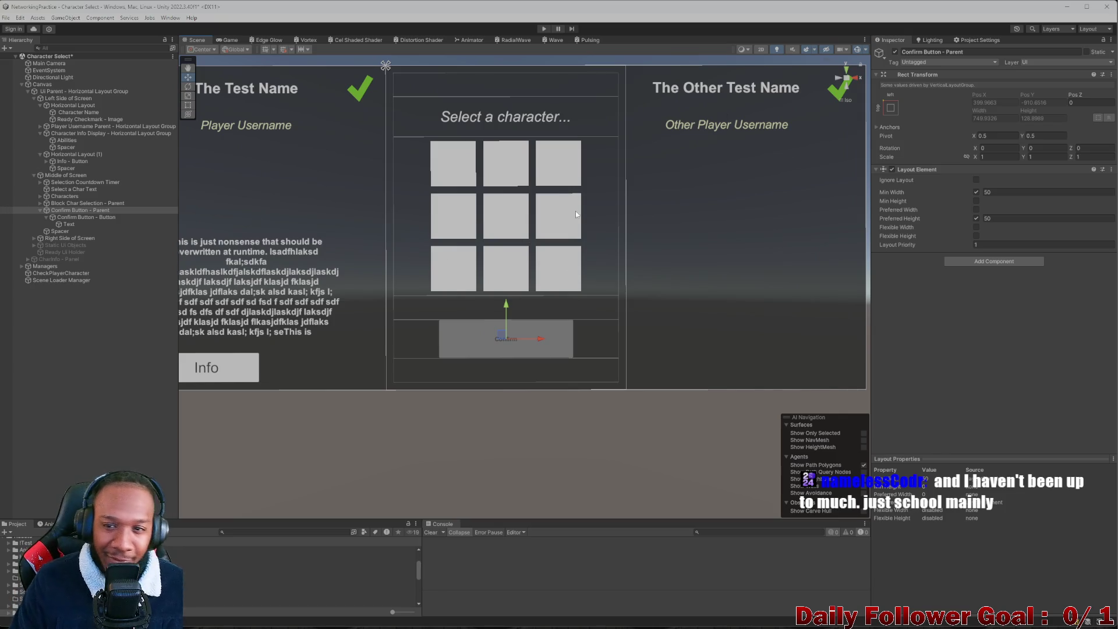
pyautogui.scroll(-3, 521, 261)
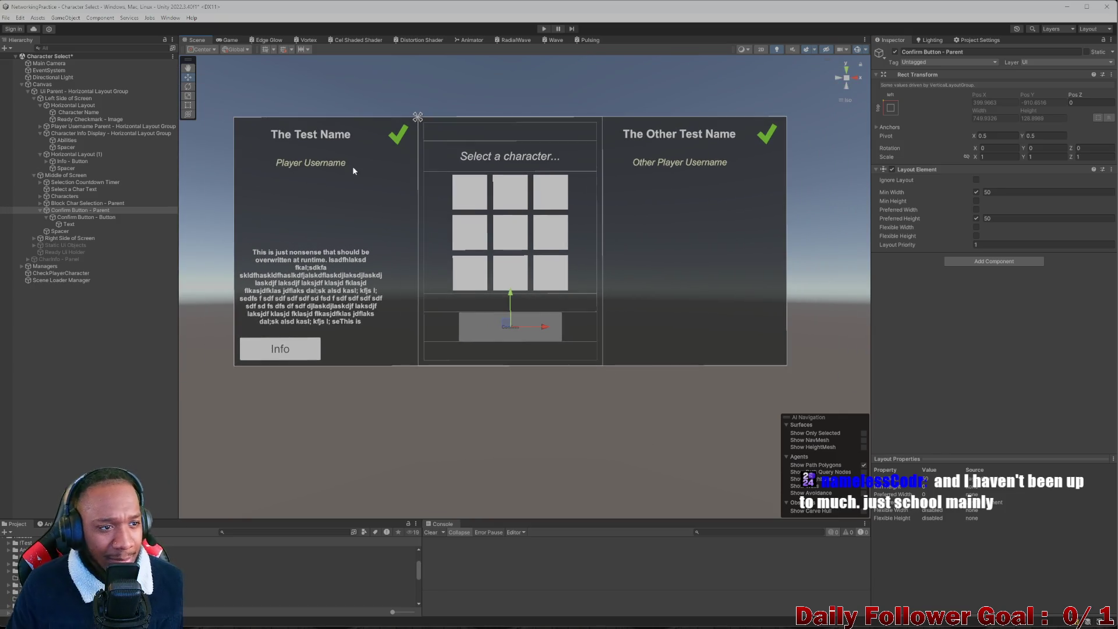
# Step: Clear the selection and save the Character Select scene with Ctrl+S
pyautogui.click(78, 426)
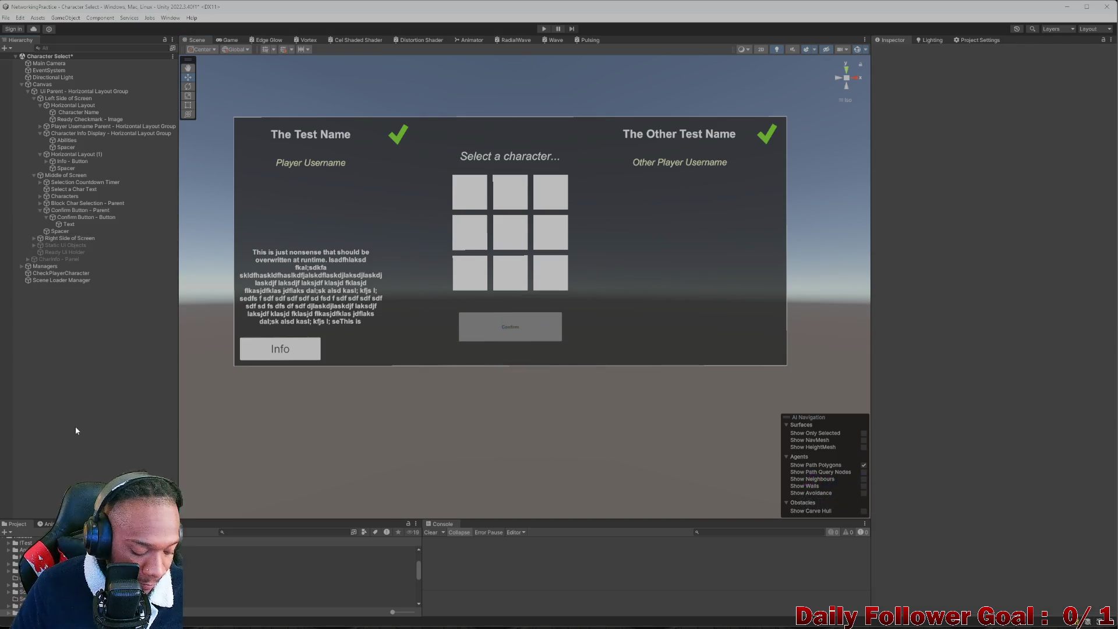
pyautogui.hotkey('ctrl', 's')
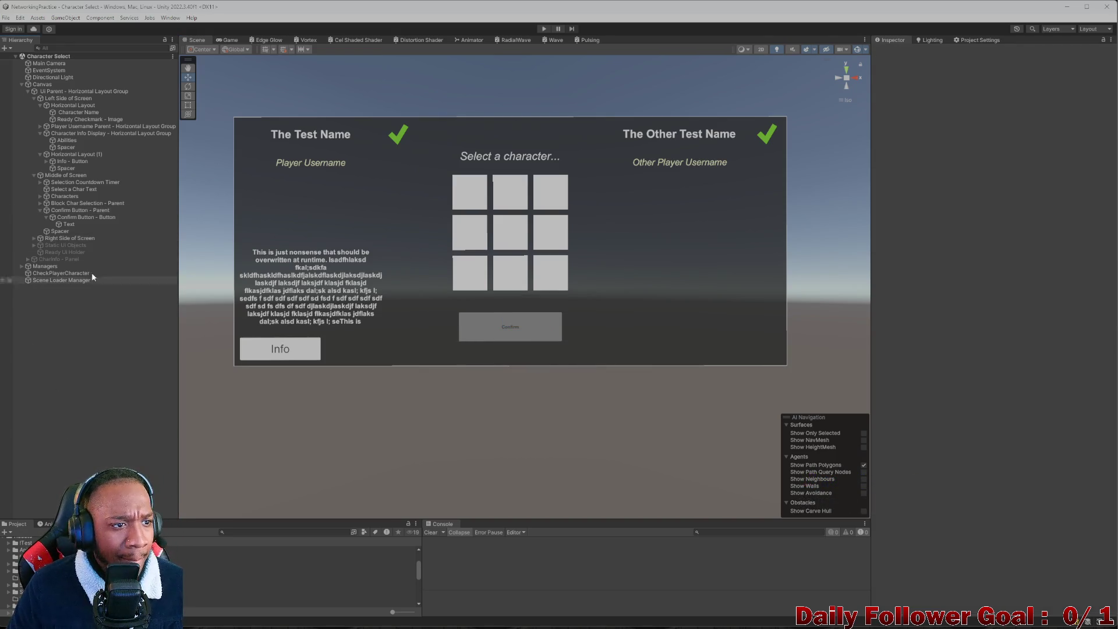
pyautogui.click(45, 523)
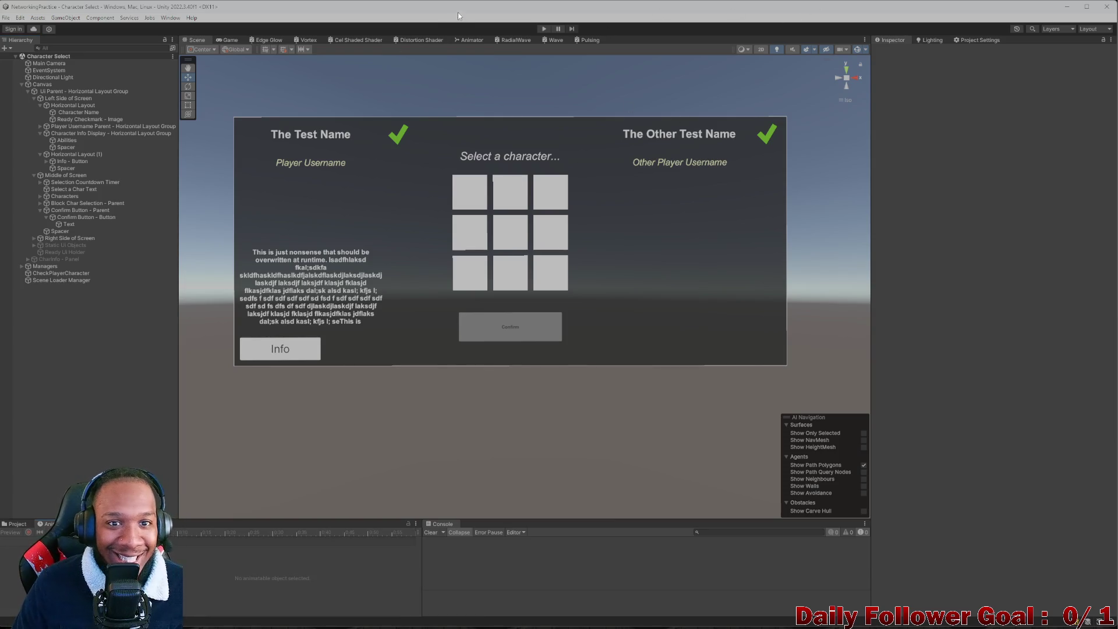
# Step: Shrink the Unity window aside and maximize Visual Studio with the GameServerCore solution
pyautogui.moveTo(458, 10)
pyautogui.mouseDown()
pyautogui.moveTo(436, 36)
pyautogui.moveTo(296, 16)
pyautogui.mouseUp()
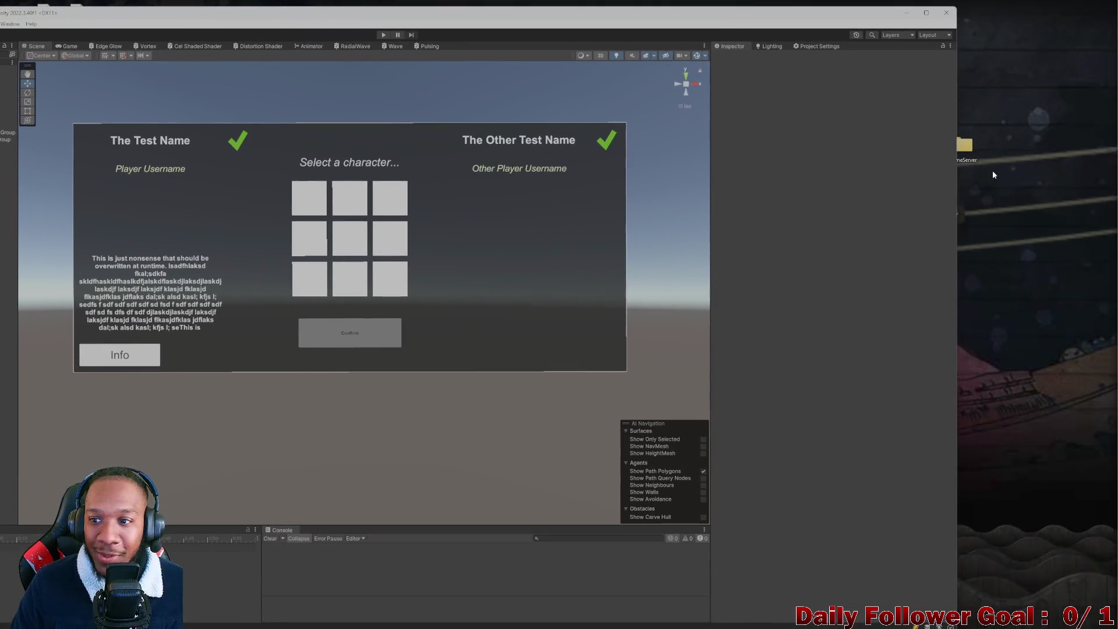
pyautogui.moveTo(957, 215); pyautogui.dragTo(474, 215)
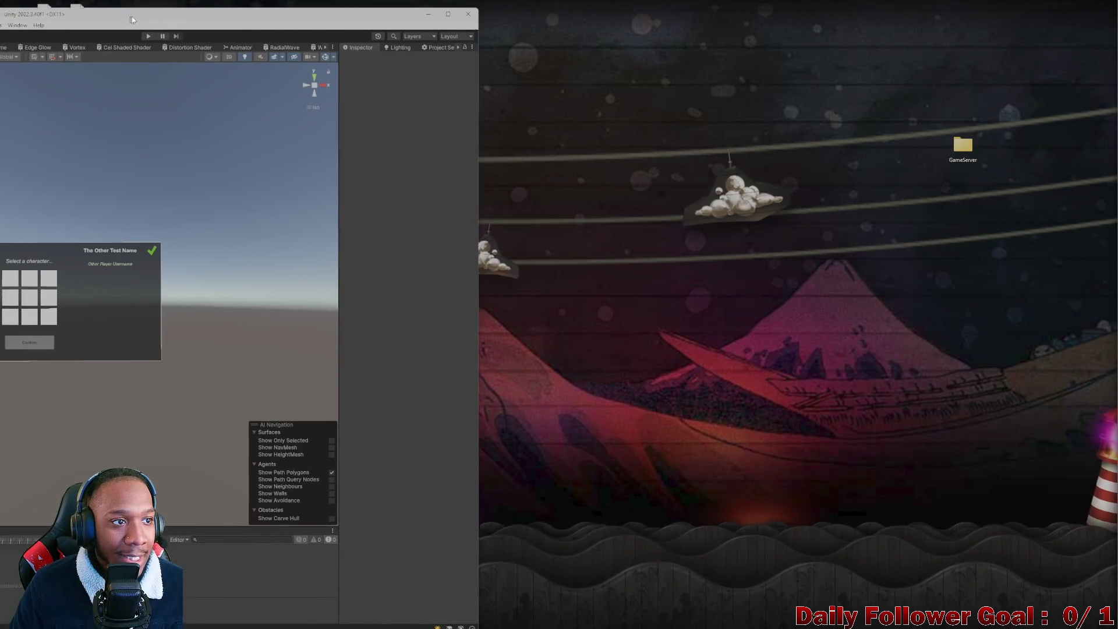
pyautogui.moveTo(133, 18)
pyautogui.mouseDown()
pyautogui.moveTo(302, 16)
pyautogui.moveTo(284, 11)
pyautogui.mouseUp()
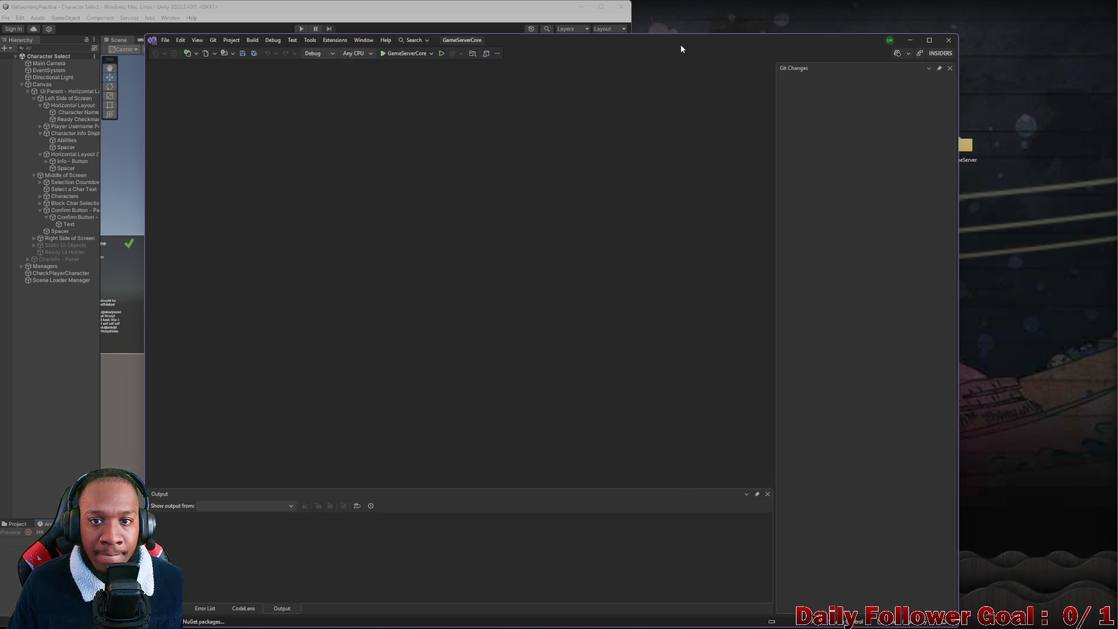
pyautogui.moveTo(680, 43)
pyautogui.mouseDown()
pyautogui.moveTo(641, 64)
pyautogui.moveTo(687, 23)
pyautogui.moveTo(729, 31)
pyautogui.mouseUp()
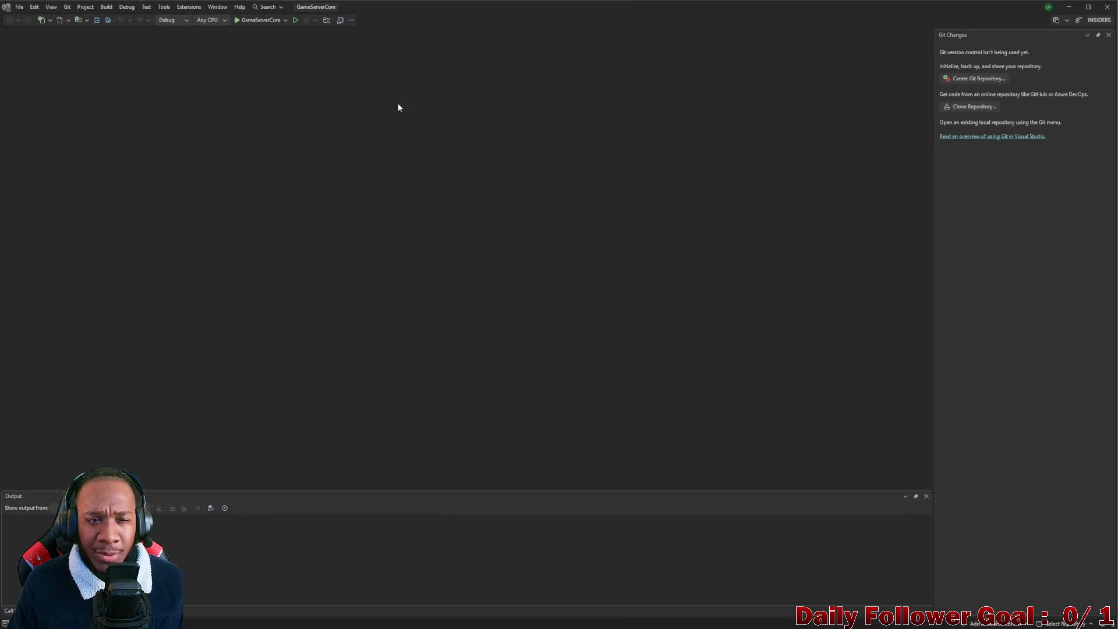
# Step: Start debugging the GameServerCore server, then minimize Visual Studio
pyautogui.click(257, 22)
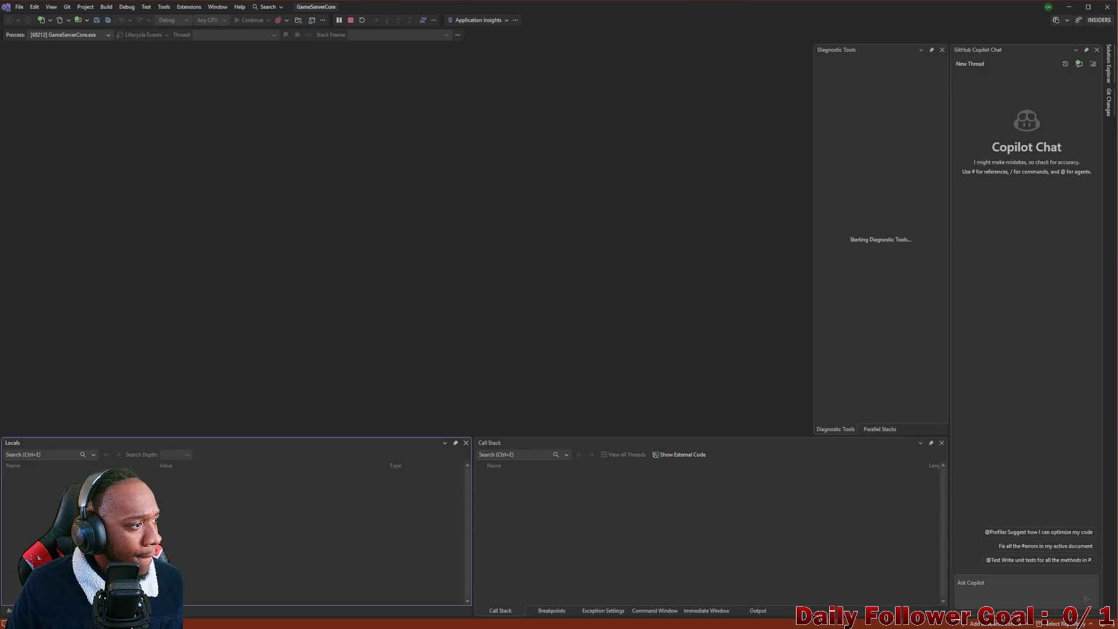
pyautogui.click(1070, 6)
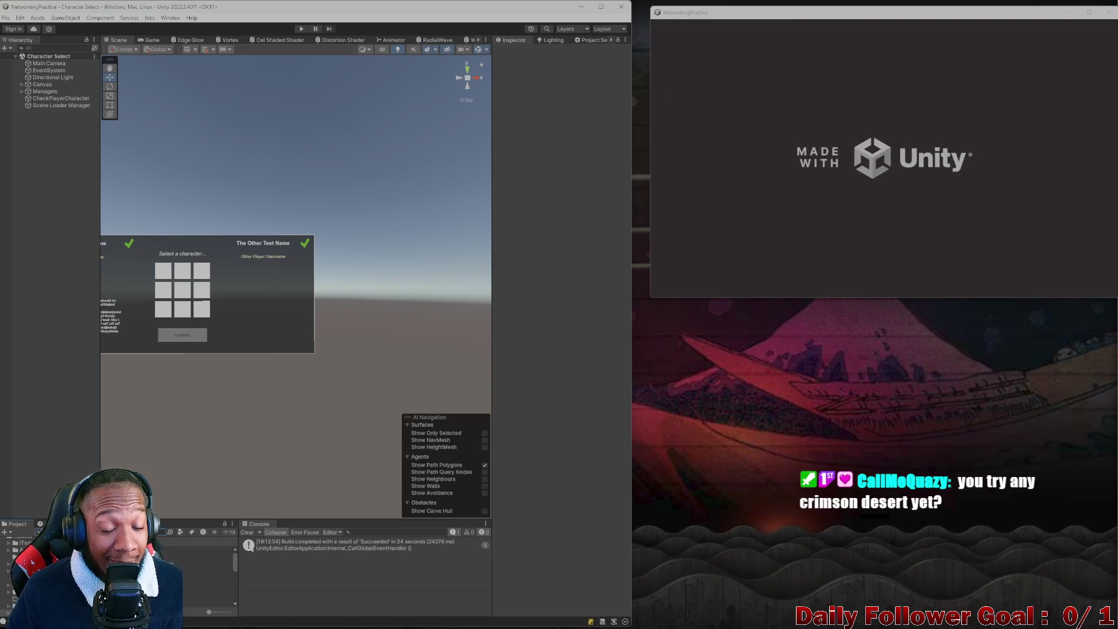
# Step: Widen the editor, open the Lobby scene in Play mode, and shrink the built game window
pyautogui.moveTo(631, 322); pyautogui.dragTo(779, 326)
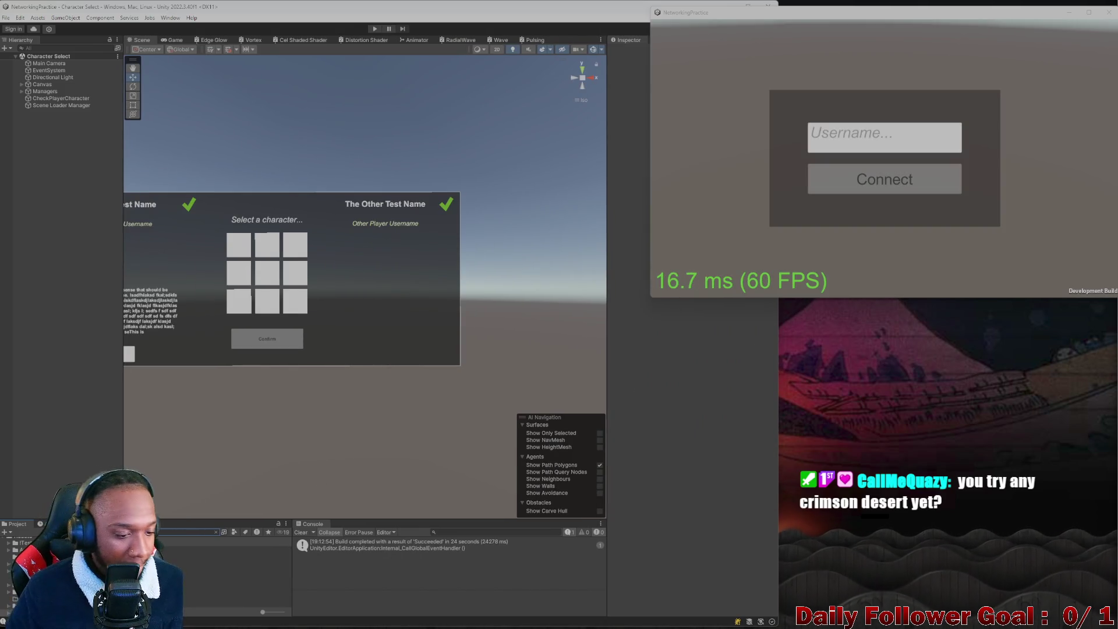
pyautogui.doubleClick(175, 556)
pyautogui.scroll(-3, 200, 324)
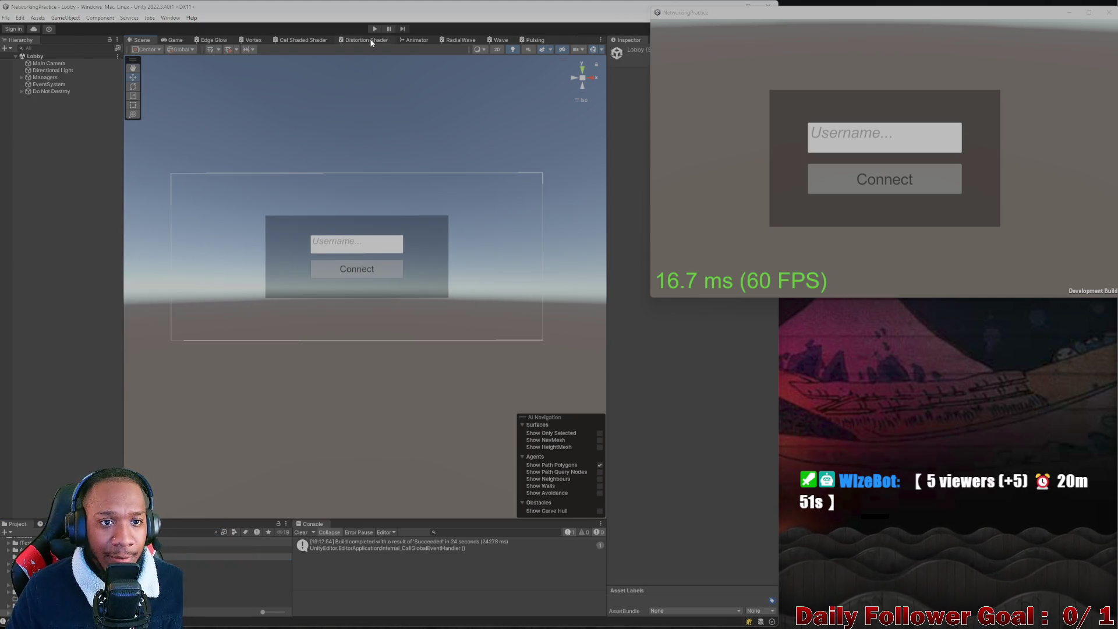
pyautogui.hotkey('ctrl', 'p')
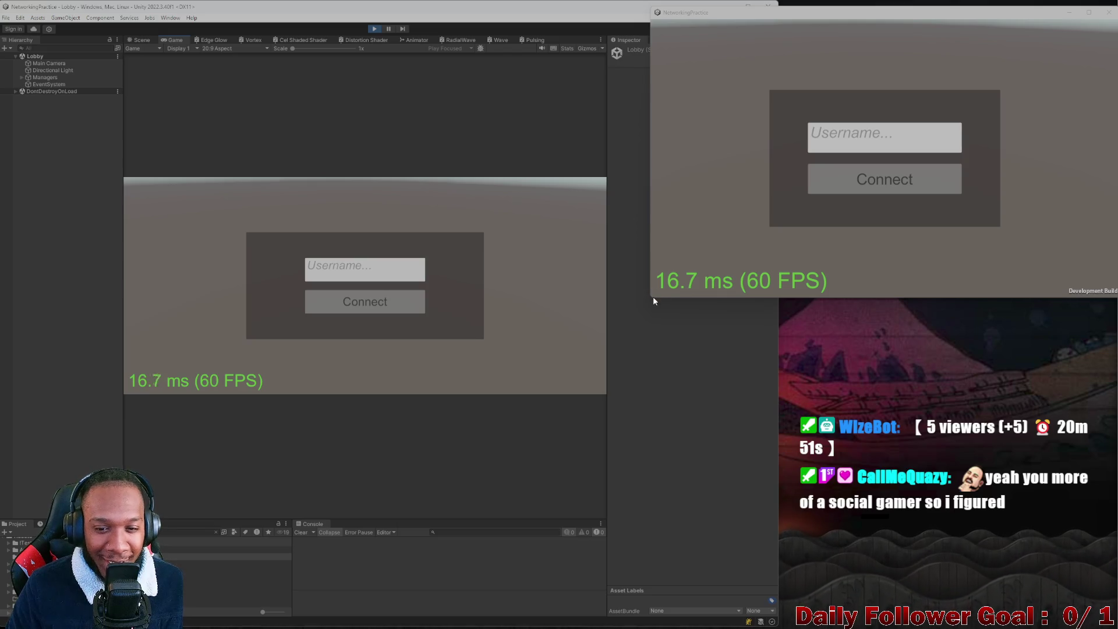
pyautogui.moveTo(652, 296)
pyautogui.mouseDown()
pyautogui.moveTo(621, 270)
pyautogui.moveTo(605, 272)
pyautogui.mouseUp()
# Step: Connect both players to the lobby as 'asdf' in the editor and 'zxcv' in the build
pyautogui.click(371, 270)
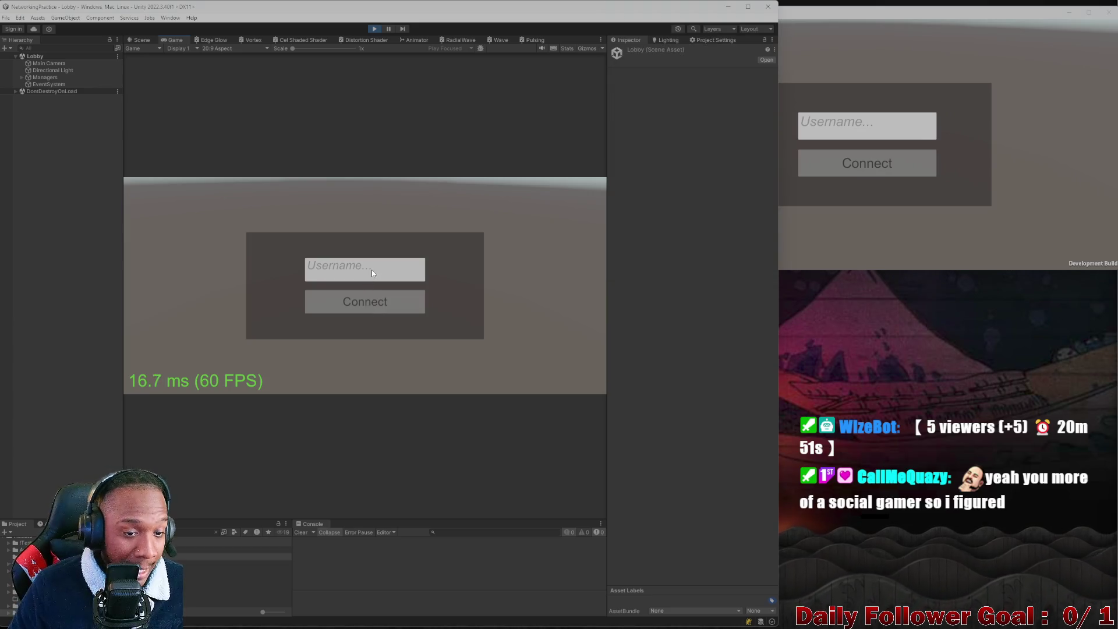
pyautogui.write('asdf')
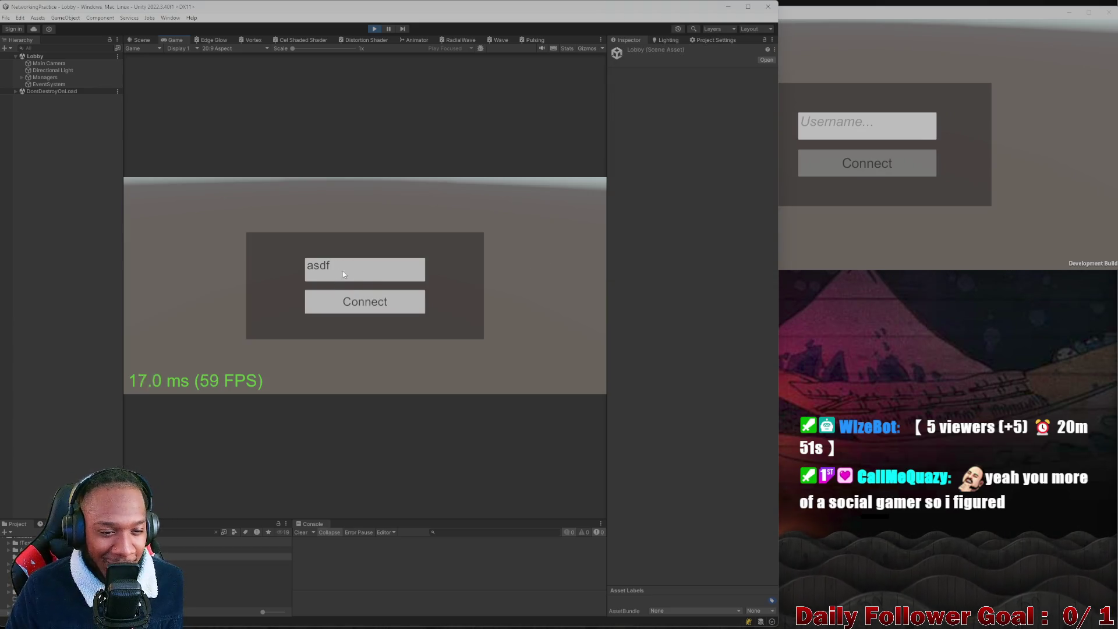
pyautogui.click(365, 302)
pyautogui.click(844, 159)
pyautogui.write('zxcv')
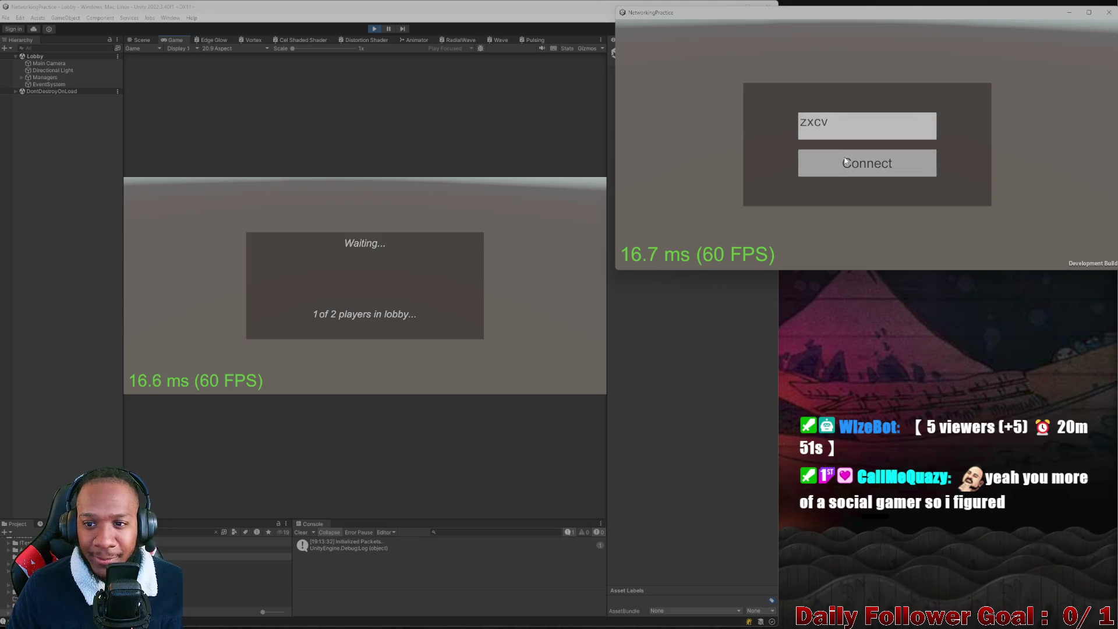
pyautogui.click(846, 162)
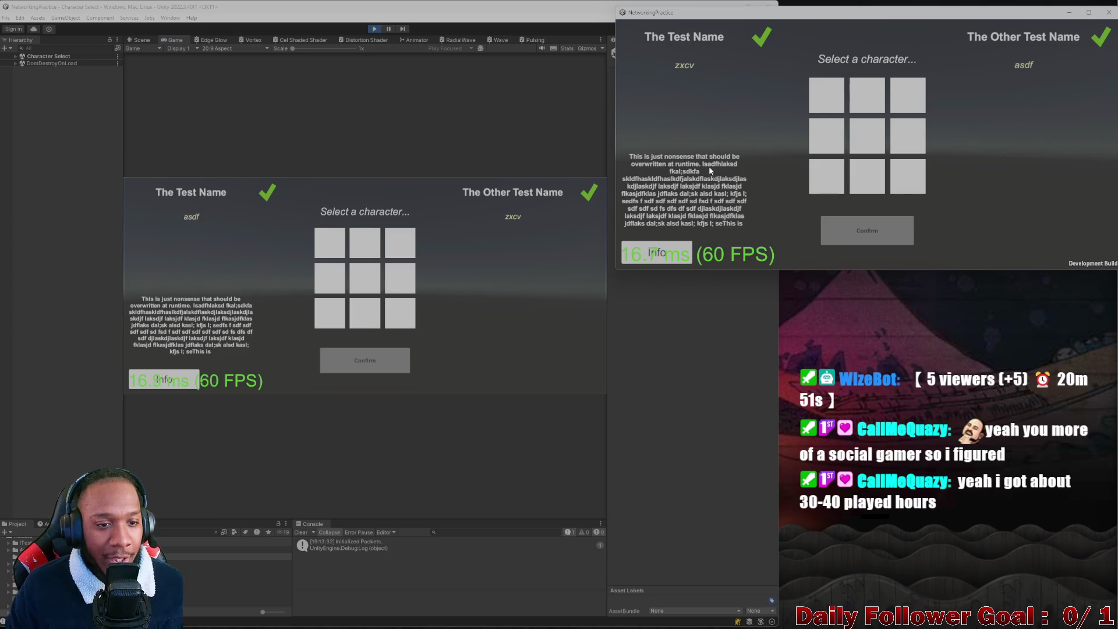
# Step: Pick The Speedster and The Brawn, then open the NullReferenceException's source from the Console
pyautogui.click(336, 247)
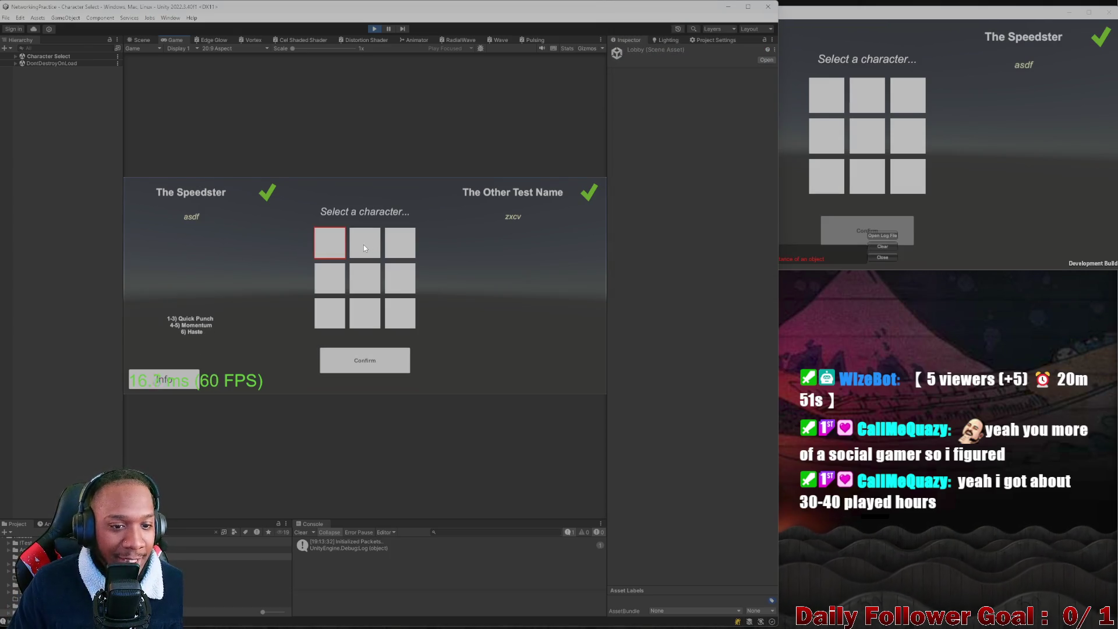
pyautogui.click(363, 244)
pyautogui.click(330, 247)
pyautogui.click(371, 249)
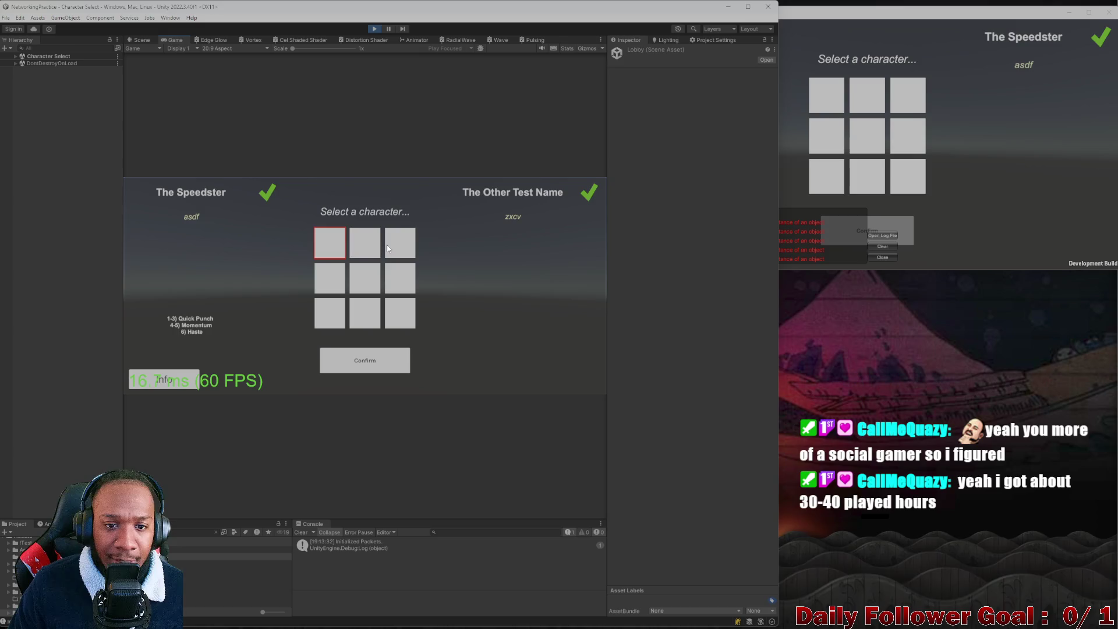
pyautogui.click(372, 246)
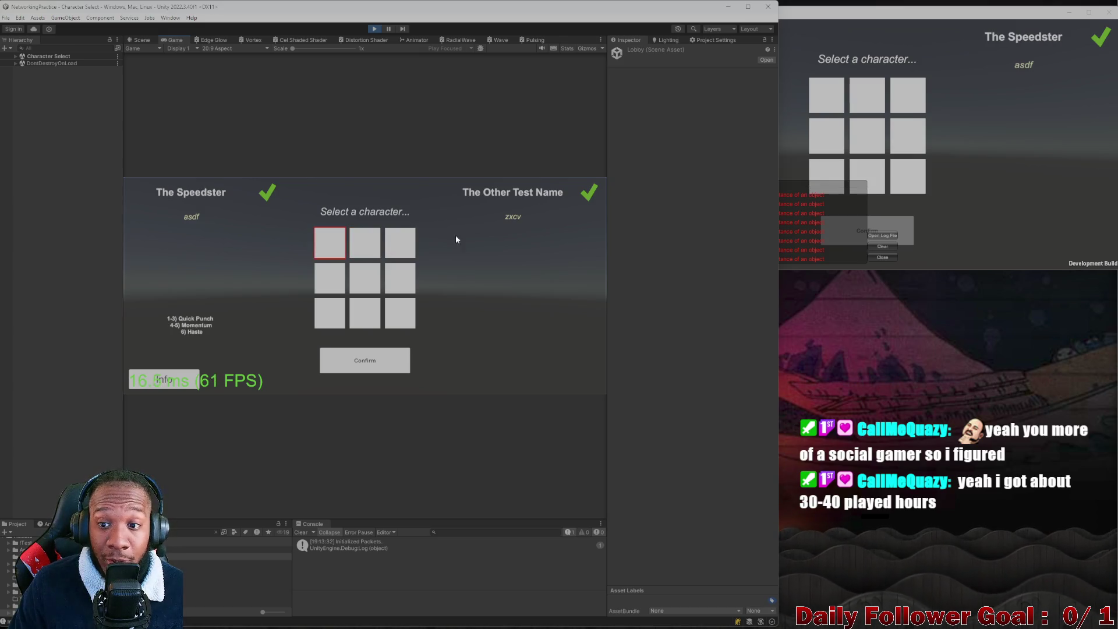
pyautogui.click(1029, 169)
pyautogui.click(864, 104)
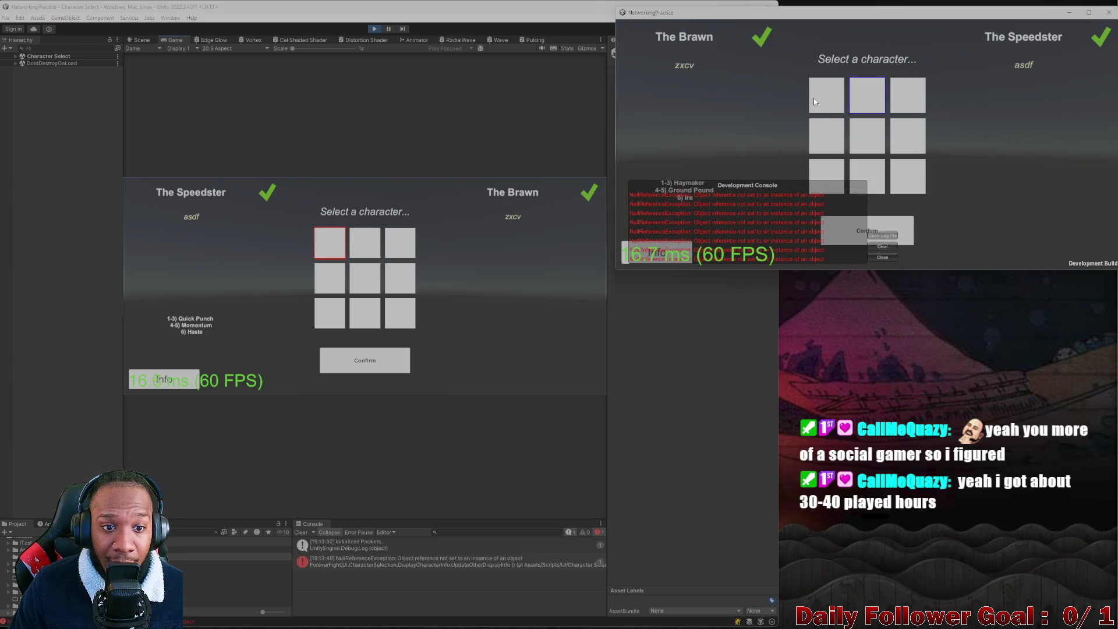
pyautogui.click(813, 98)
pyautogui.click(857, 100)
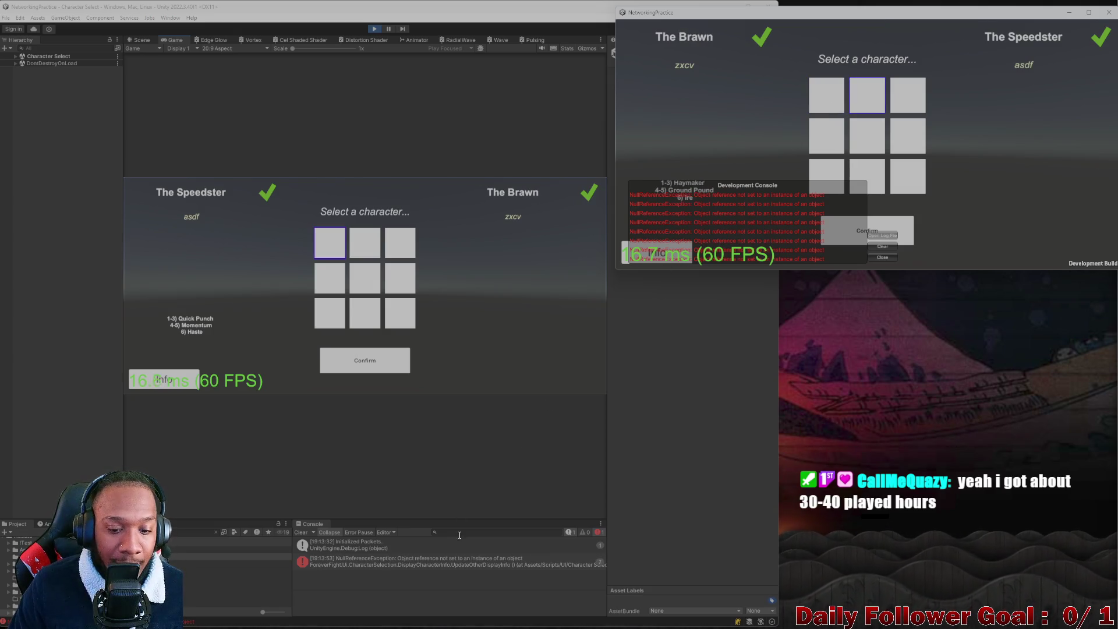
pyautogui.doubleClick(423, 558)
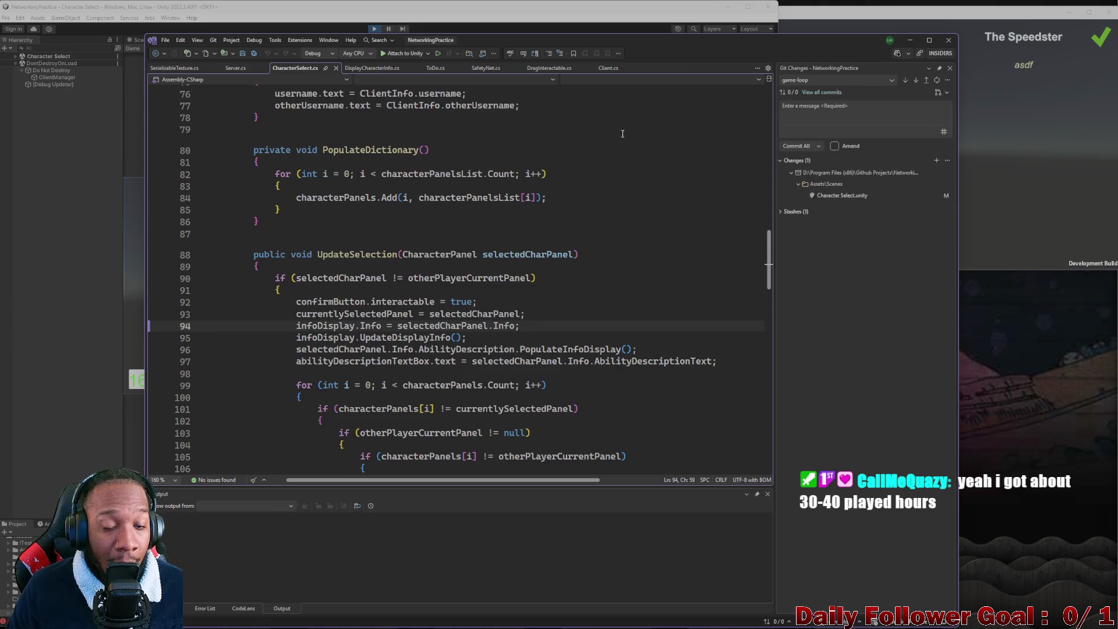
# Step: Open the error's line in DisplayCharacterInfo.cs and maximize Visual Studio
pyautogui.moveTo(777, 41)
pyautogui.mouseDown()
pyautogui.moveTo(609, 360)
pyautogui.moveTo(751, 157)
pyautogui.moveTo(1042, 152)
pyautogui.mouseUp()
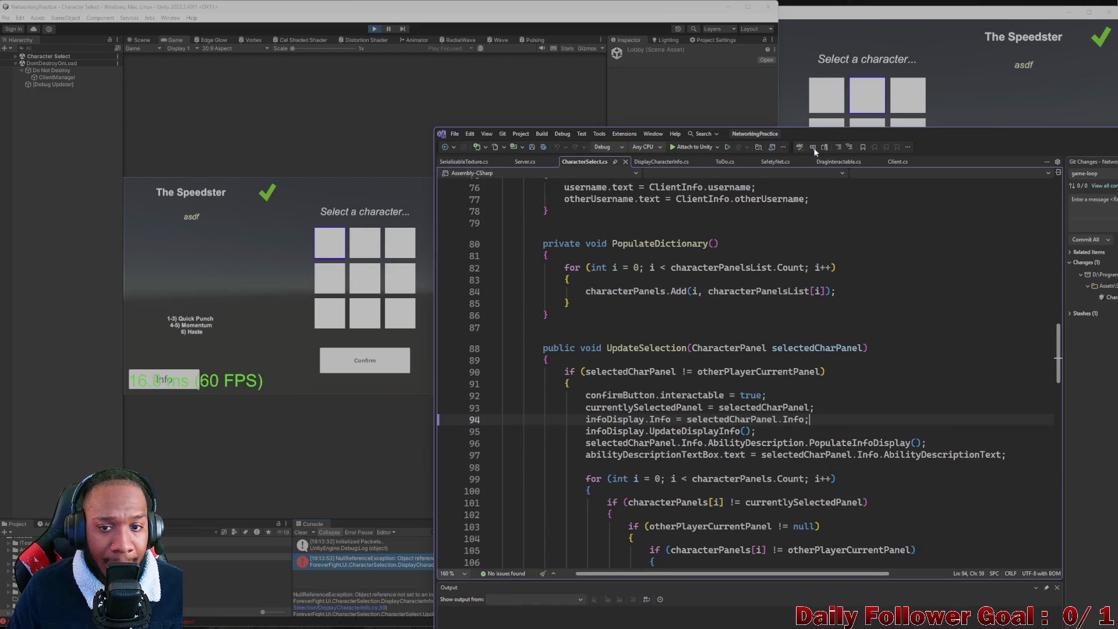
pyautogui.moveTo(982, 136); pyautogui.dragTo(560, 240)
pyautogui.click(829, 99)
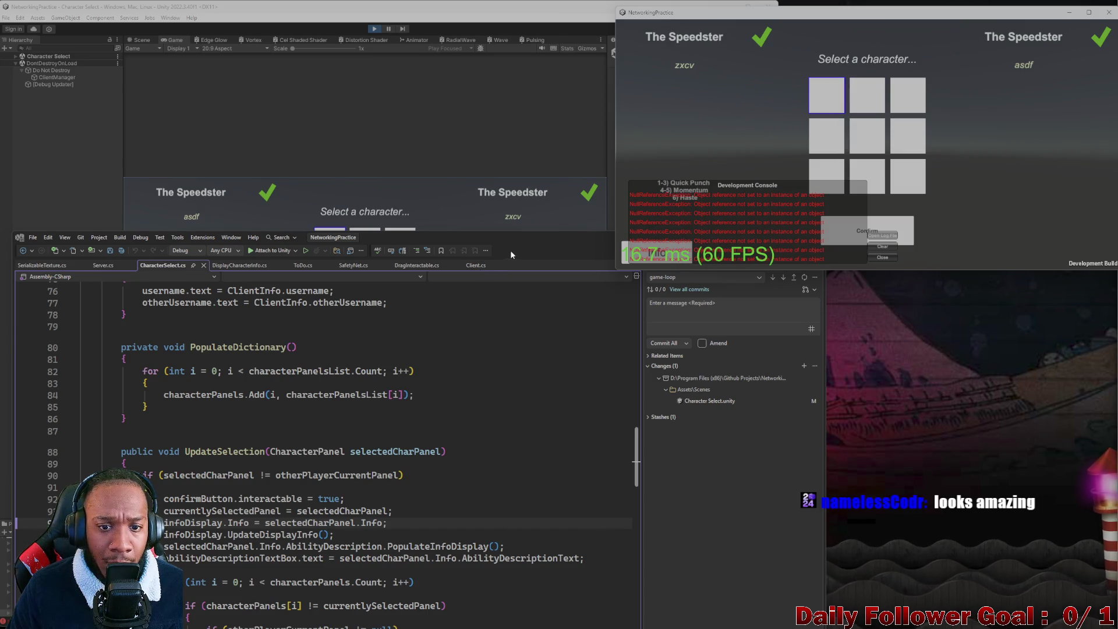
pyautogui.moveTo(519, 252)
pyautogui.mouseDown()
pyautogui.moveTo(854, 38)
pyautogui.moveTo(978, 67)
pyautogui.mouseUp()
pyautogui.doubleClick(389, 560)
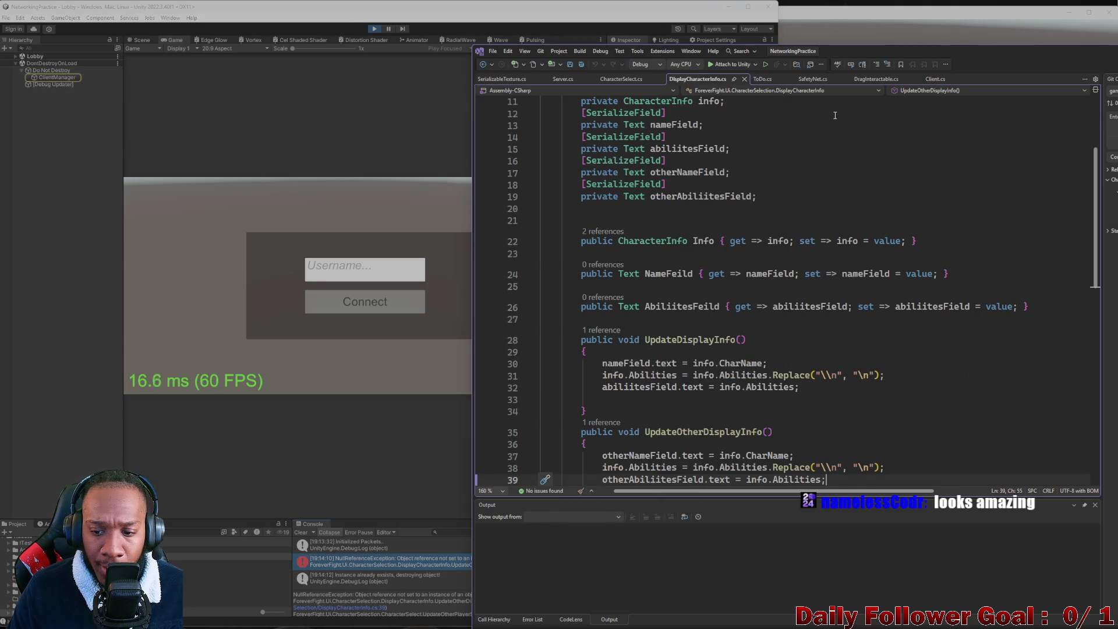
pyautogui.moveTo(957, 57)
pyautogui.mouseDown()
pyautogui.moveTo(728, 117)
pyautogui.moveTo(664, 11)
pyautogui.moveTo(734, 28)
pyautogui.moveTo(735, 17)
pyautogui.mouseUp()
# Step: Delete the empty line 40 in UpdateOtherDisplayInfo, then minimize Visual Studio
pyautogui.scroll(-3, 407, 292)
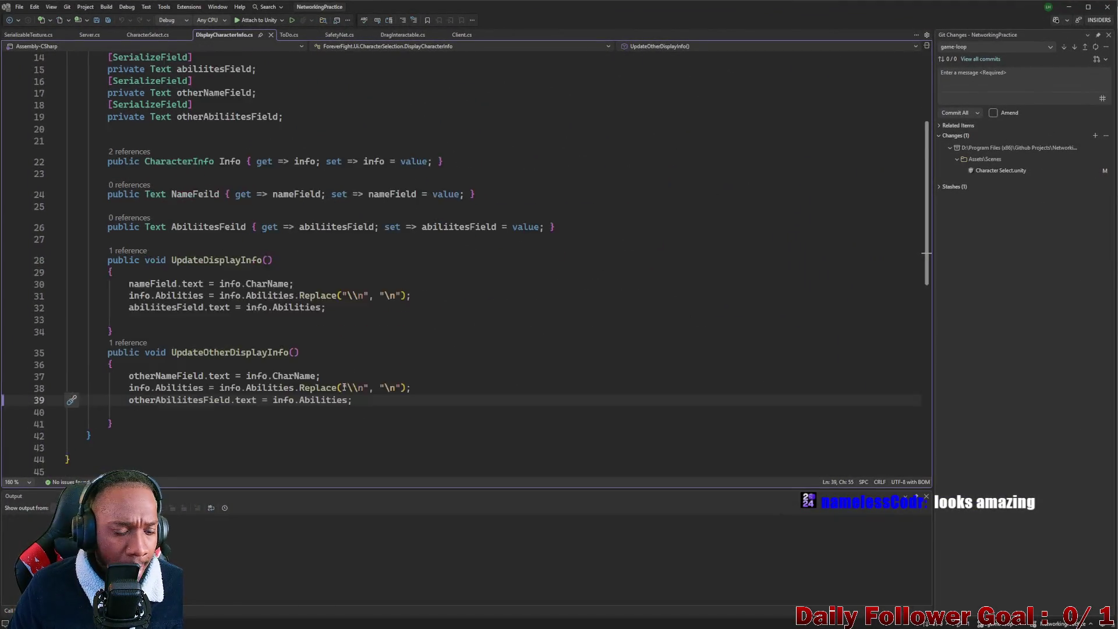
pyautogui.click(135, 353)
pyautogui.click(106, 343)
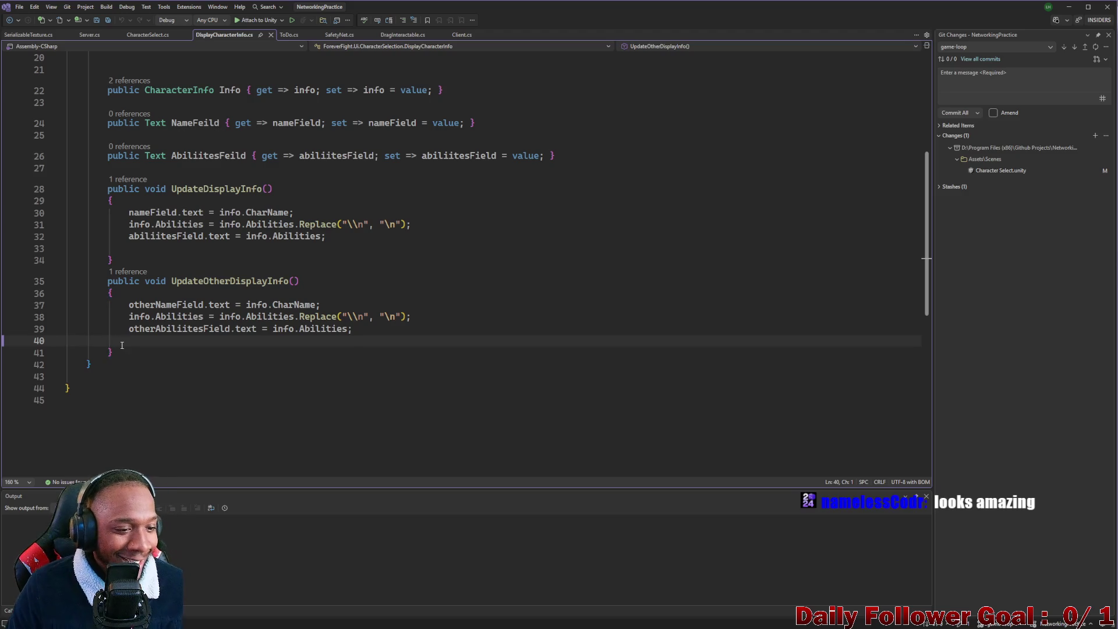
pyautogui.press('BackSpace')
pyautogui.scroll(4, 168, 332)
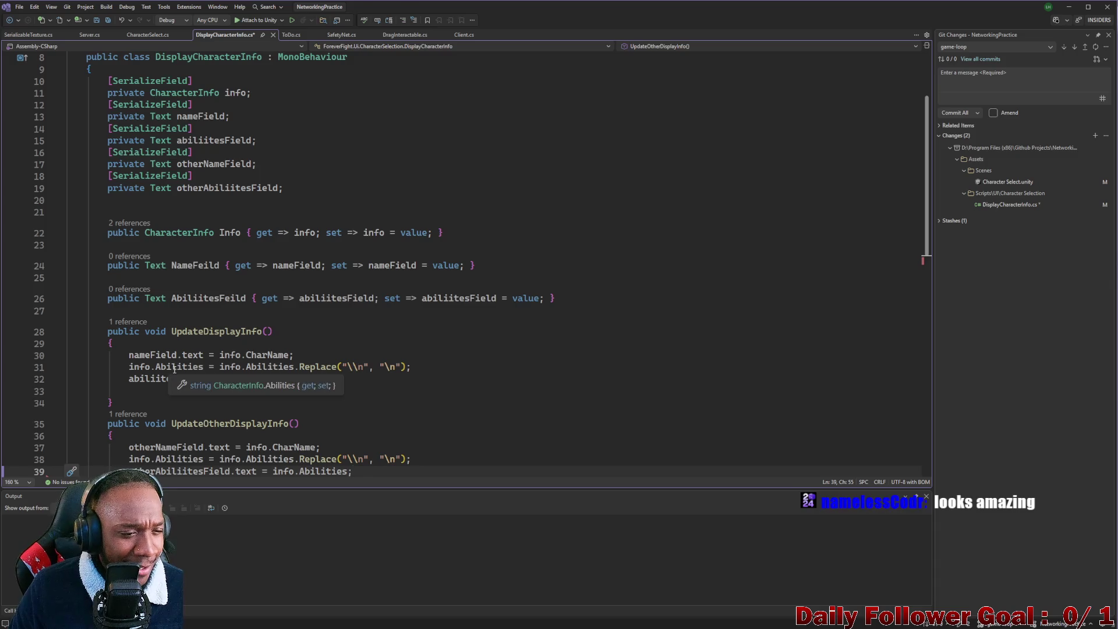
pyautogui.scroll(-1, 194, 387)
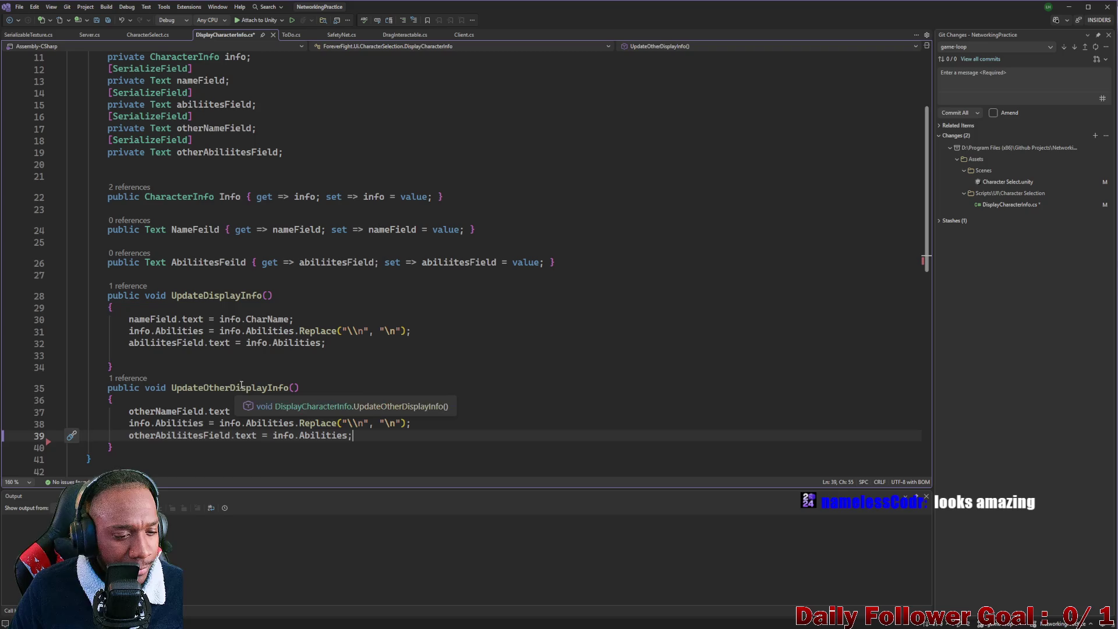
pyautogui.scroll(3, 239, 384)
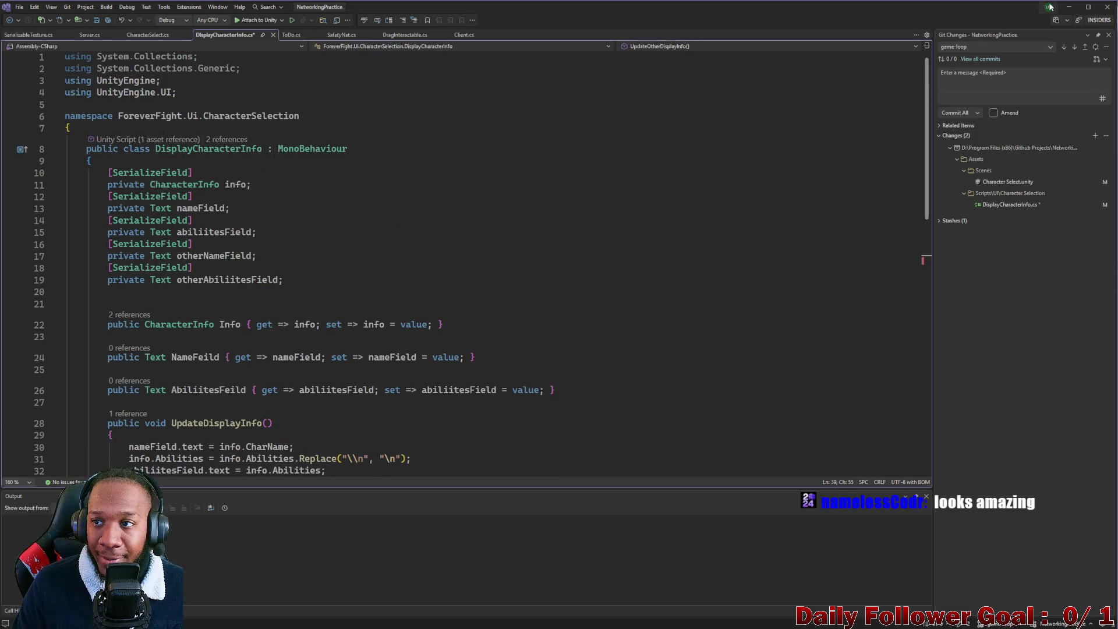
pyautogui.click(1069, 7)
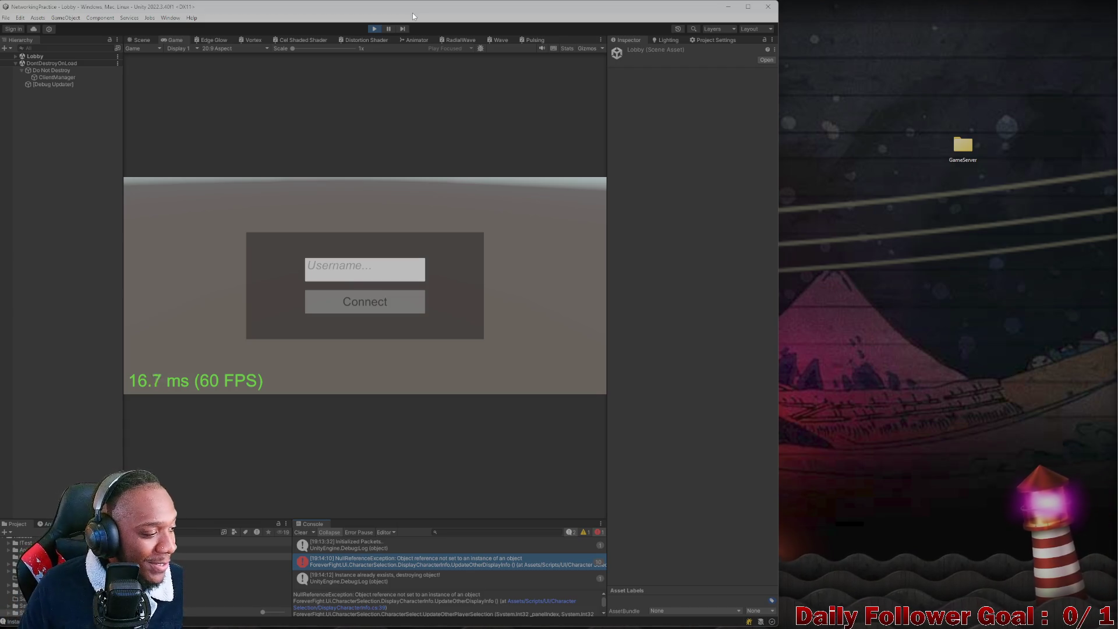
# Step: Stop Play mode, clear the Console, and search the Project assets for 2048
pyautogui.click(370, 31)
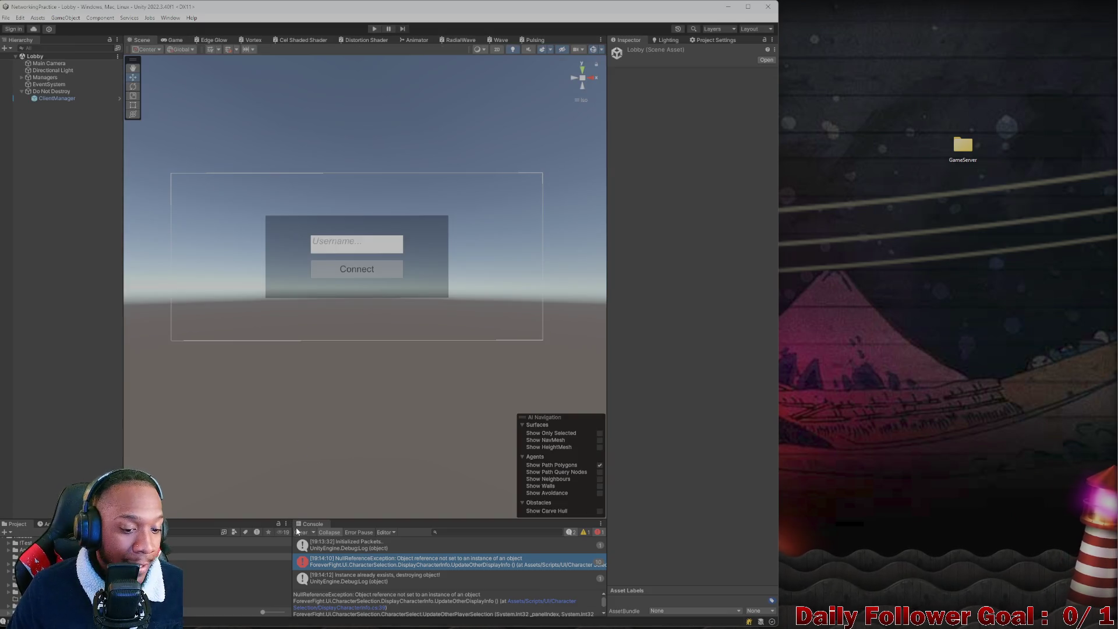
pyautogui.click(296, 530)
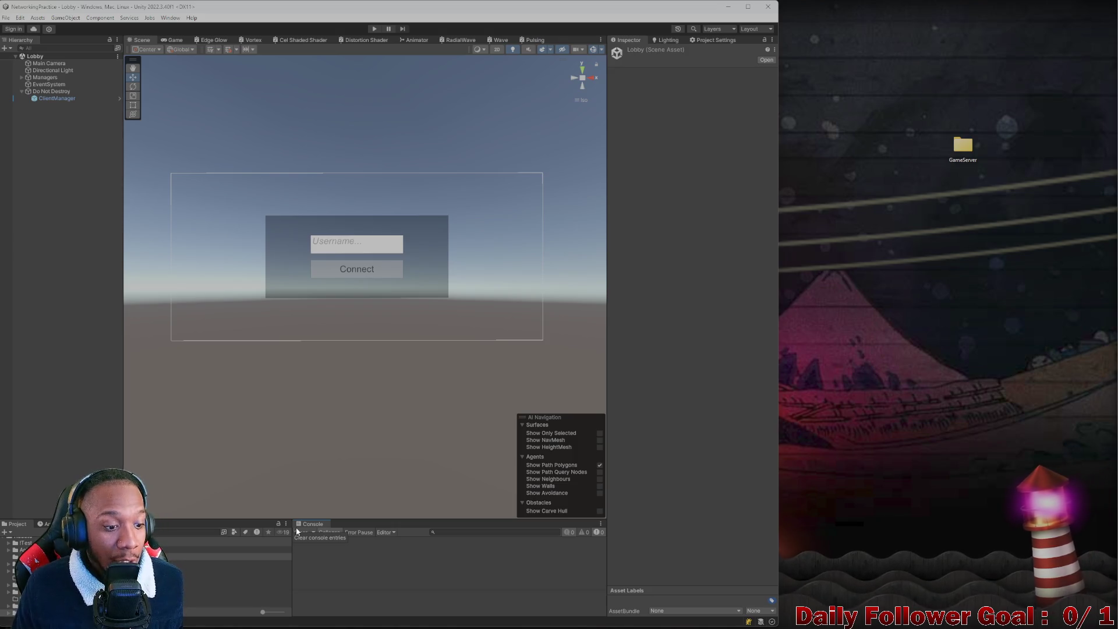
pyautogui.click(205, 529)
pyautogui.write('2048')
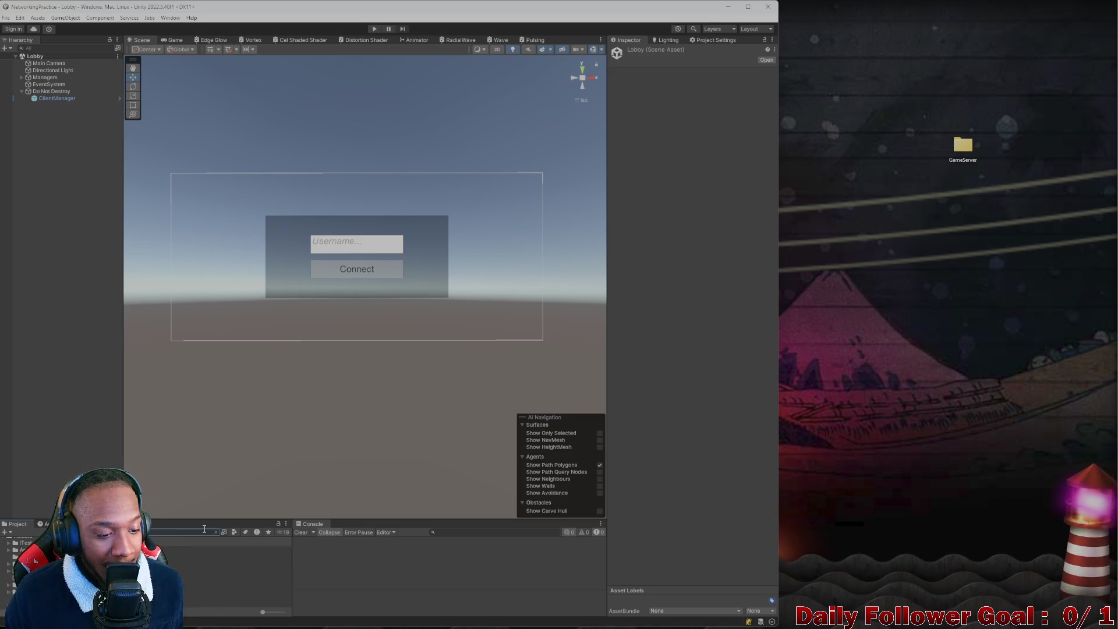
pyautogui.press('BackSpace')
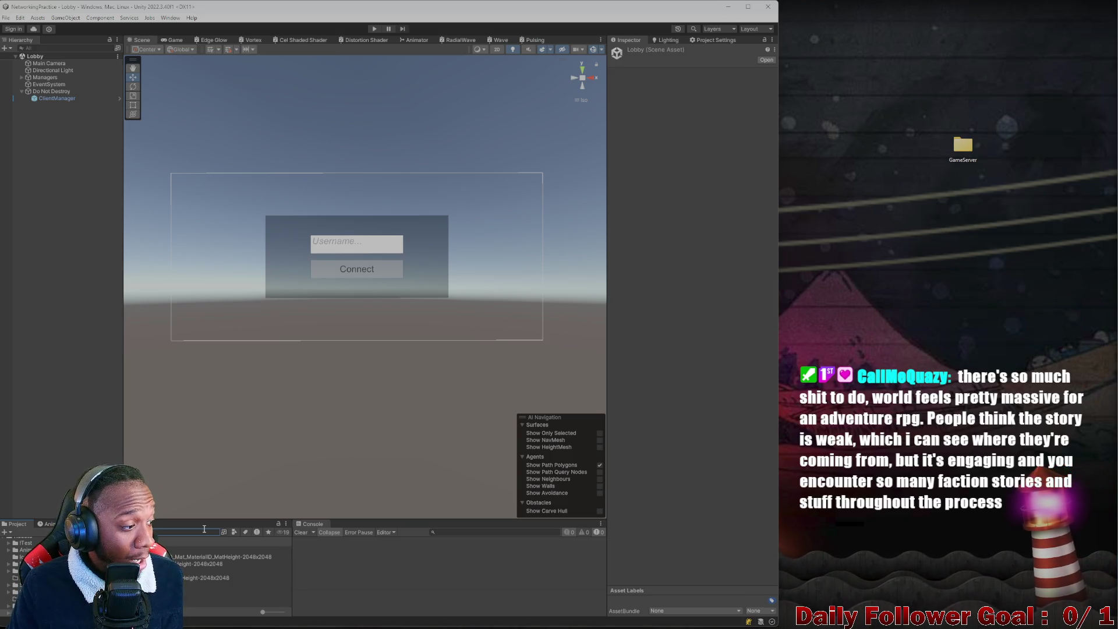
# Step: Delete the remaining text from the Project search box
pyautogui.press('BackSpace')
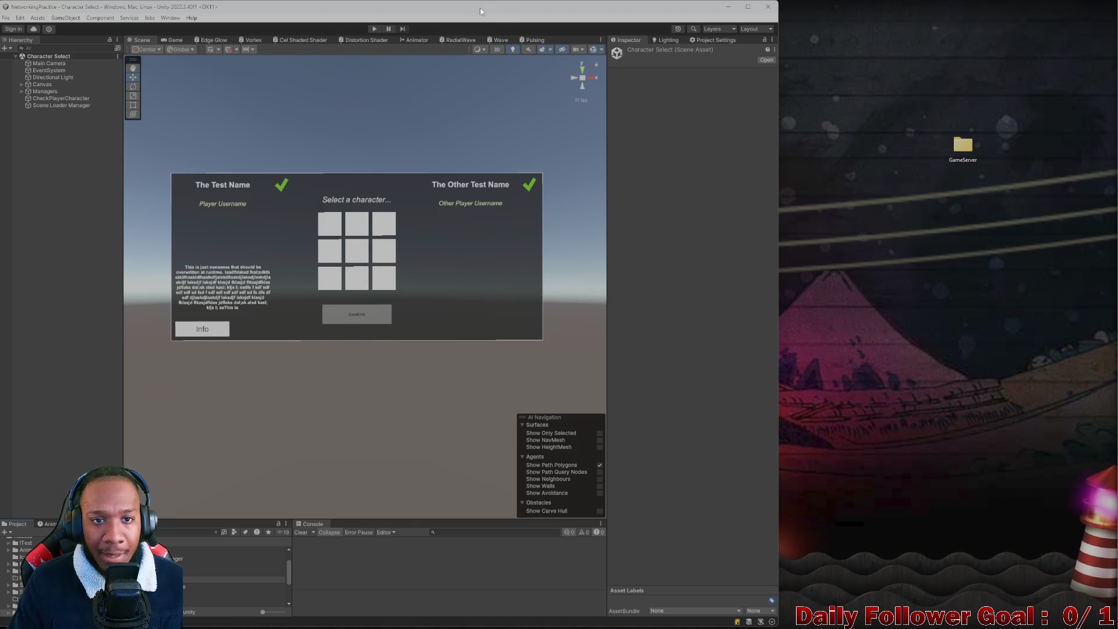
# Step: Maximize Unity and inspect a character cell button and the other player's username panel
pyautogui.moveTo(481, 11)
pyautogui.mouseDown()
pyautogui.moveTo(544, 117)
pyautogui.moveTo(684, 9)
pyautogui.moveTo(725, 3)
pyautogui.mouseUp()
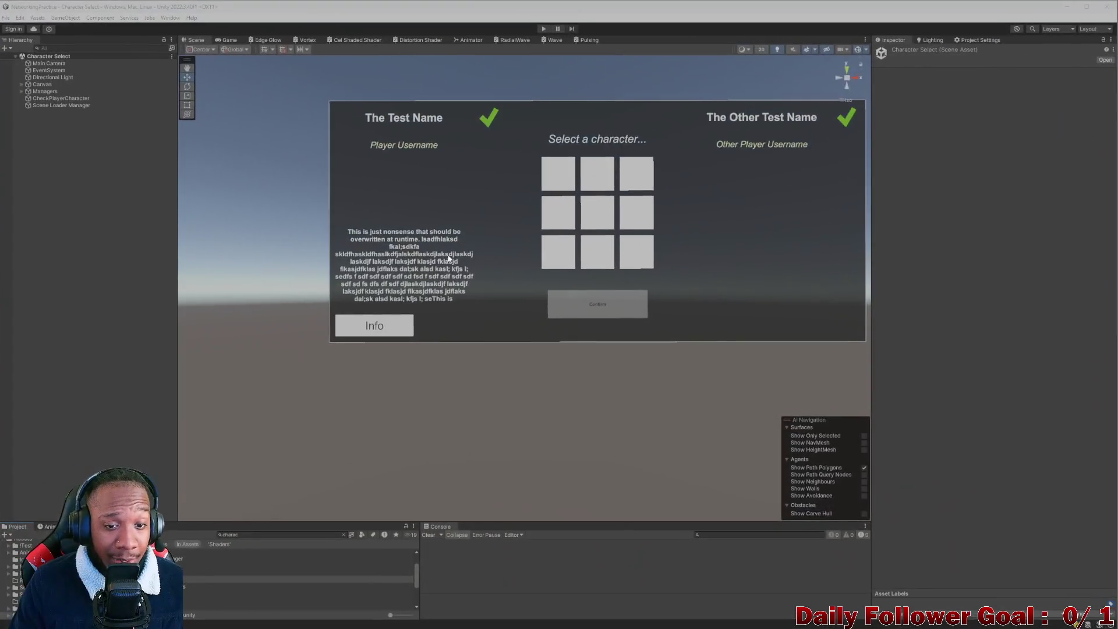
pyautogui.scroll(-1, 244, 373)
pyautogui.moveTo(504, 254)
pyautogui.mouseDown()
pyautogui.moveTo(407, 302)
pyautogui.moveTo(429, 295)
pyautogui.moveTo(434, 333)
pyautogui.mouseUp()
pyautogui.scroll(2, 417, 294)
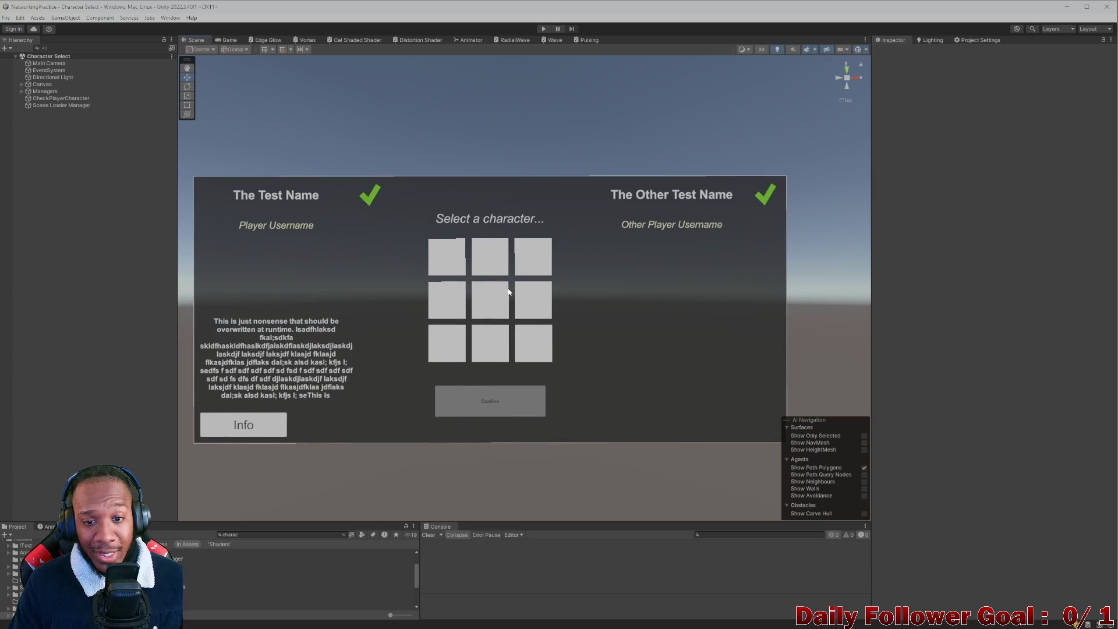
pyautogui.click(521, 268)
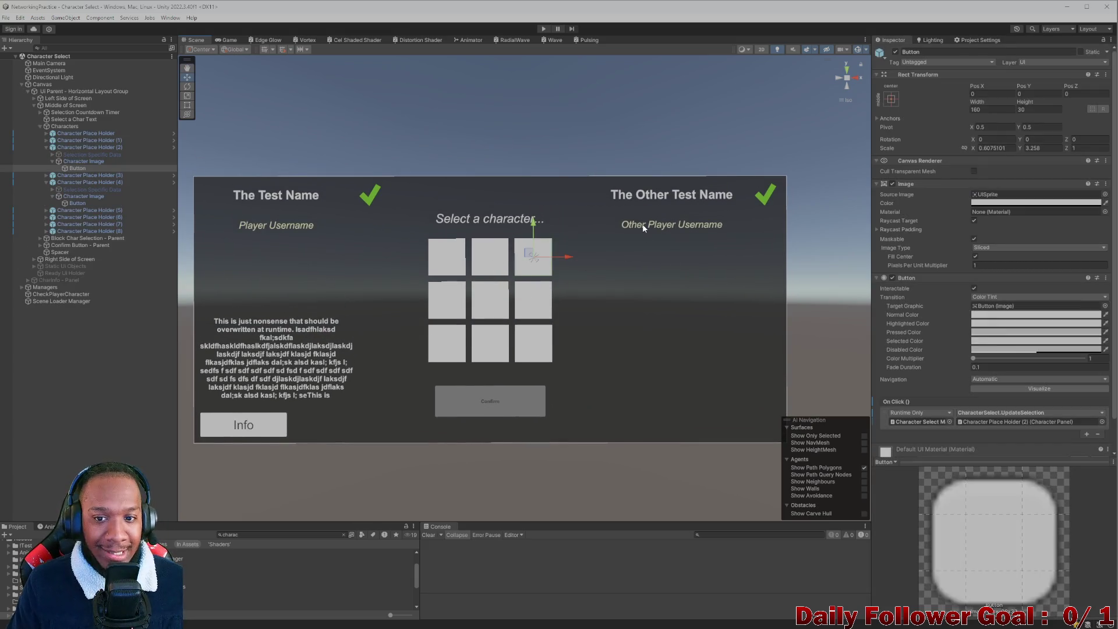
pyautogui.click(644, 228)
pyautogui.click(651, 225)
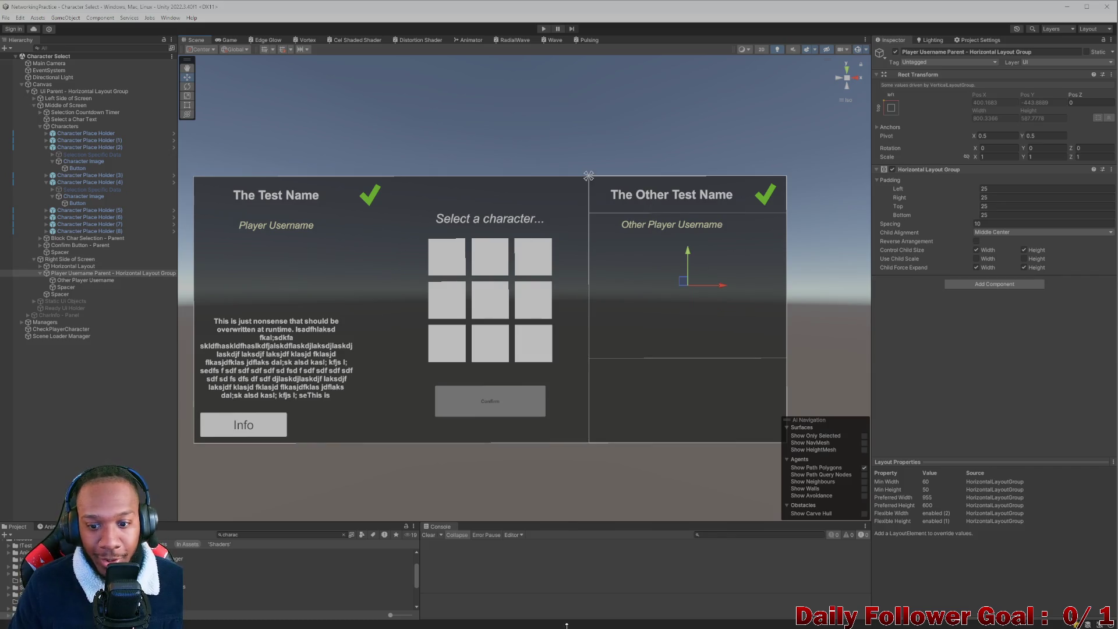
# Step: Bring Visual Studio's DisplayCharacterInfo.cs script to the front
pyautogui.moveTo(567, 626)
pyautogui.moveTo(694, 621)
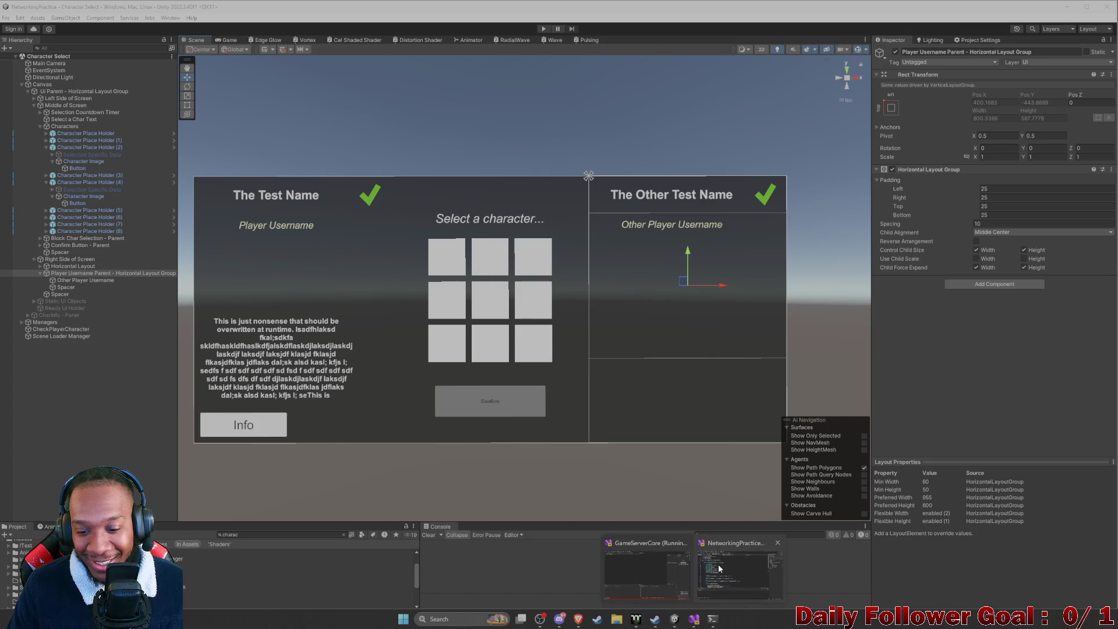
pyautogui.click(740, 574)
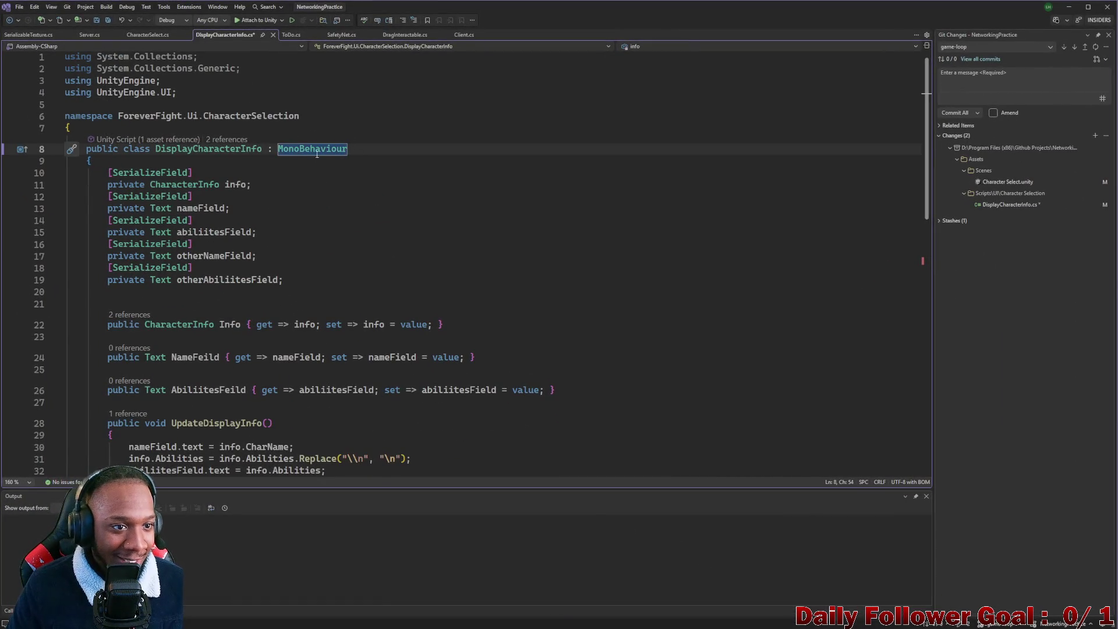
# Step: Save DisplayCharacterInfo.cs and bring Unity back to the front so it recompiles the scripts
pyautogui.click(205, 151)
pyautogui.hotkey('ctrl', 's')
pyautogui.doubleClick(205, 151)
pyautogui.hotkey('ctrl', 'c')
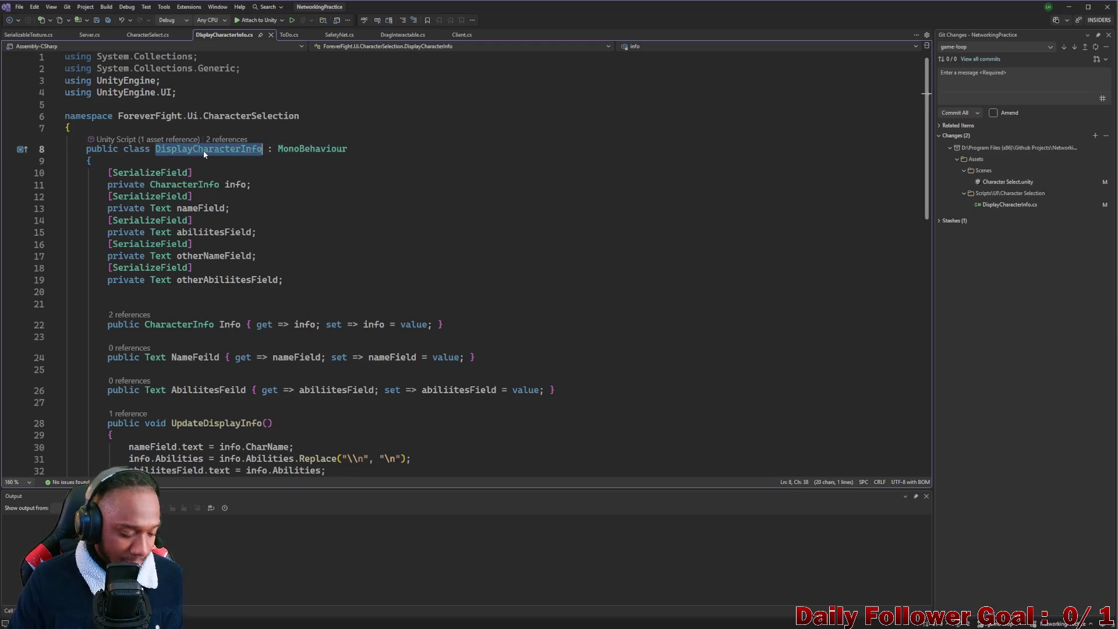
pyautogui.click(1069, 8)
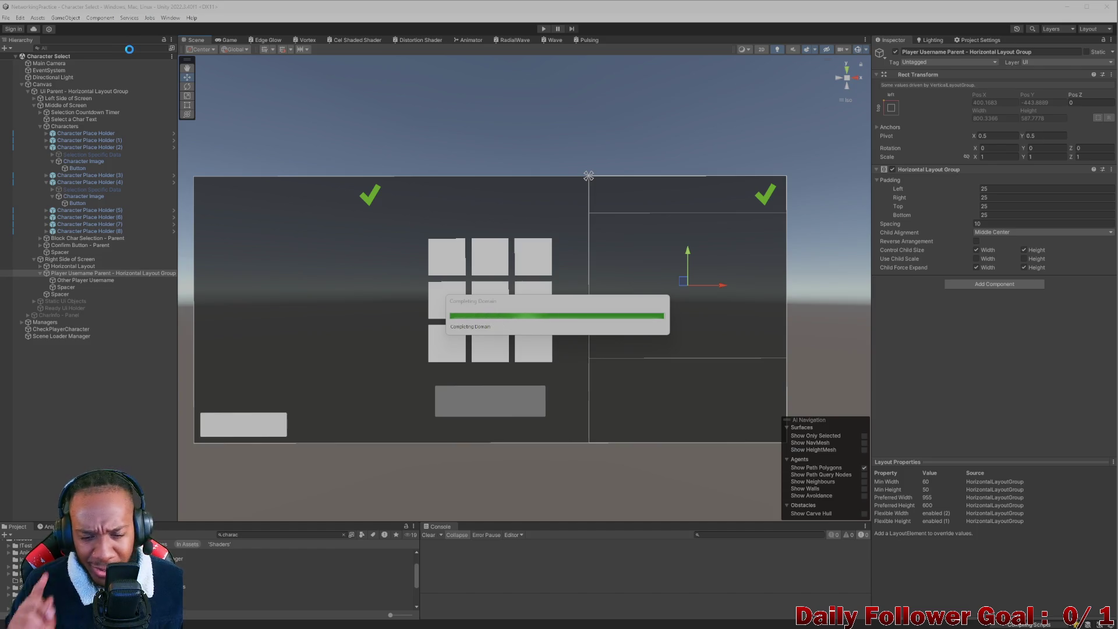
# Step: Find Character Info Display via a DisplayCharacterInfo Hierarchy search, check its fields, then return to Visual Studio
pyautogui.click(129, 49)
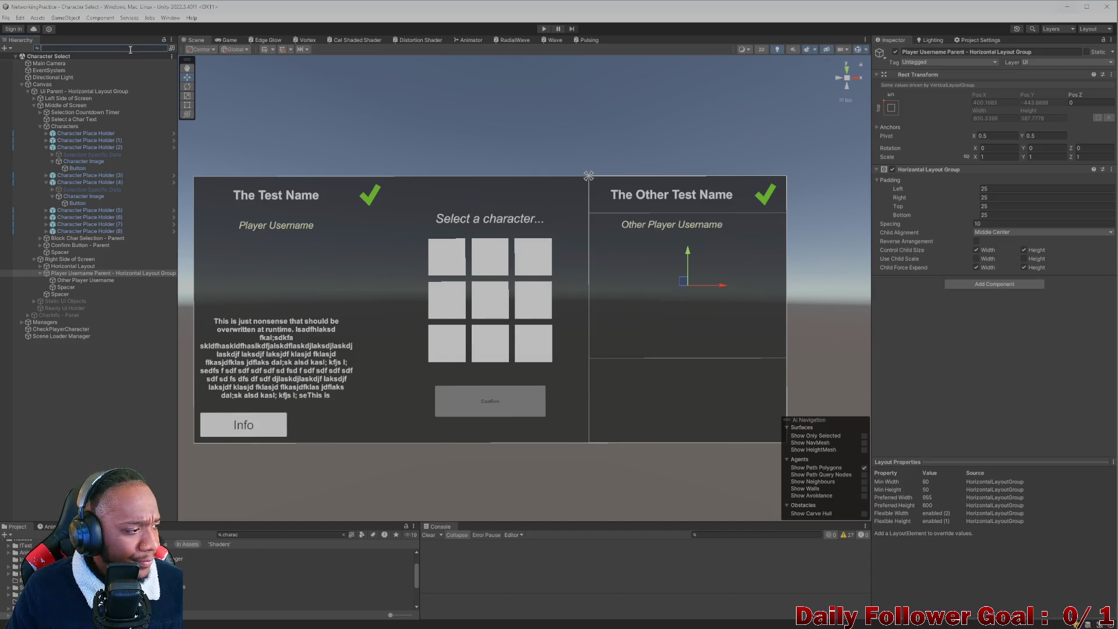
pyautogui.hotkey('ctrl', 'v')
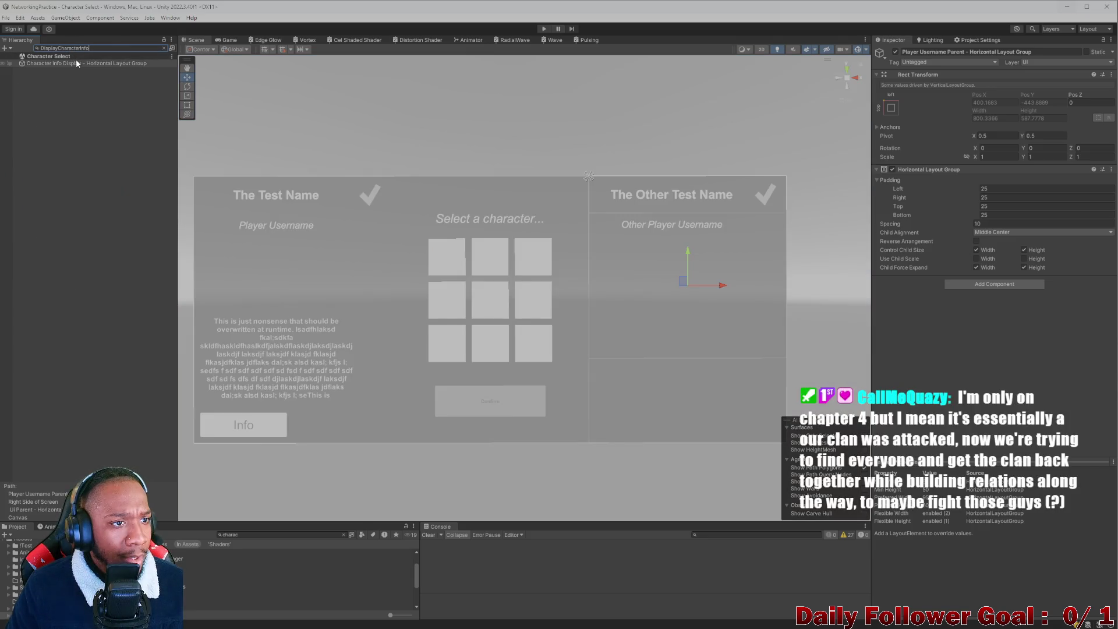
pyautogui.click(146, 62)
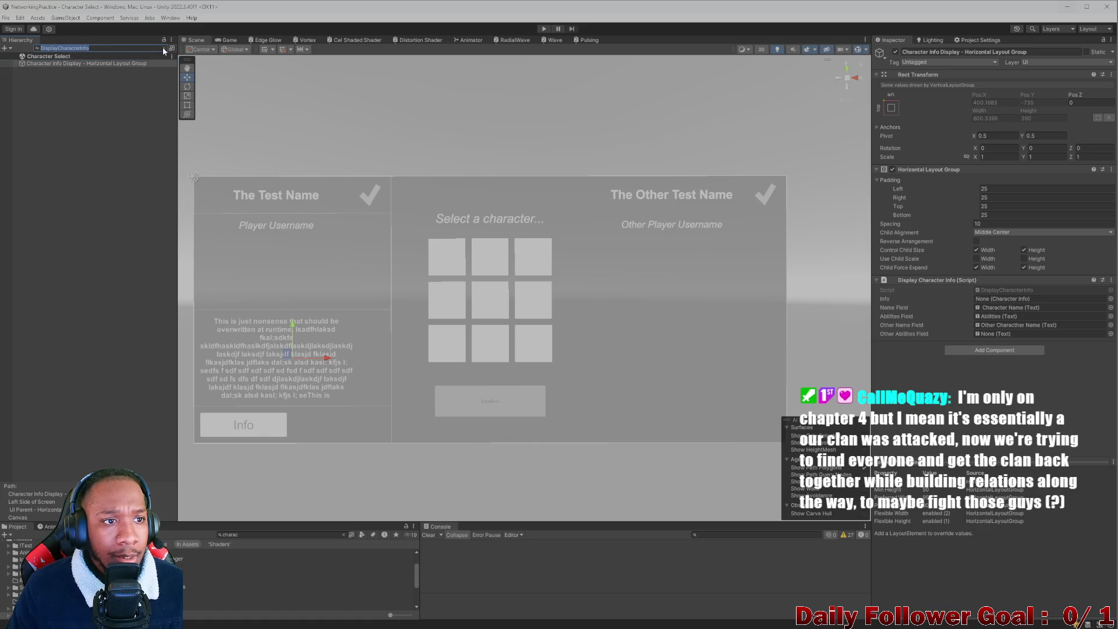
pyautogui.click(164, 49)
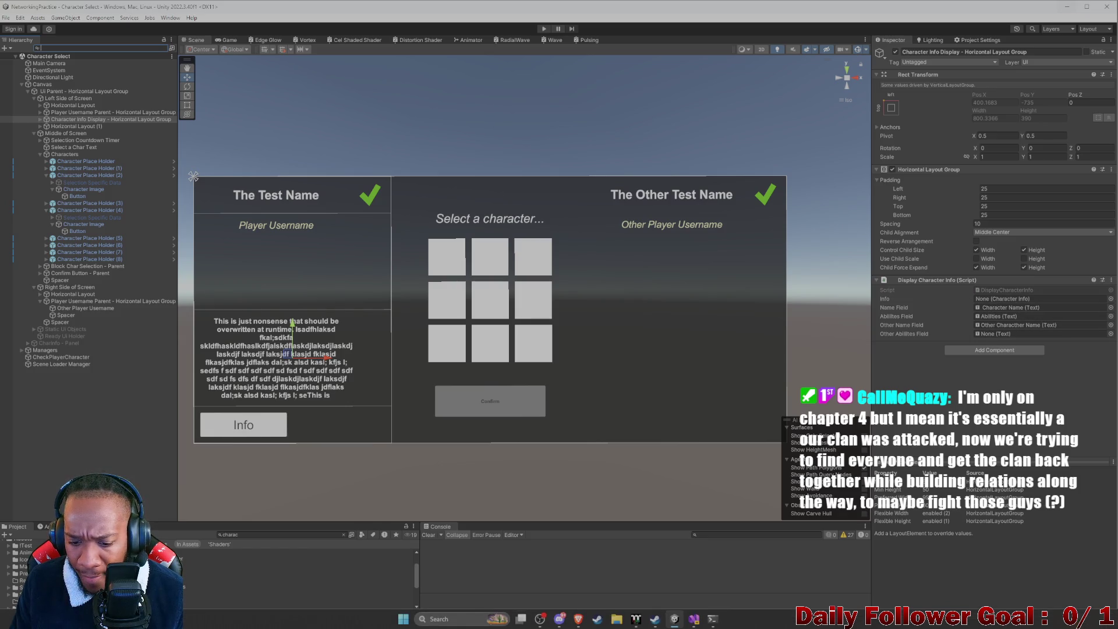
pyautogui.moveTo(694, 618)
pyautogui.click(735, 580)
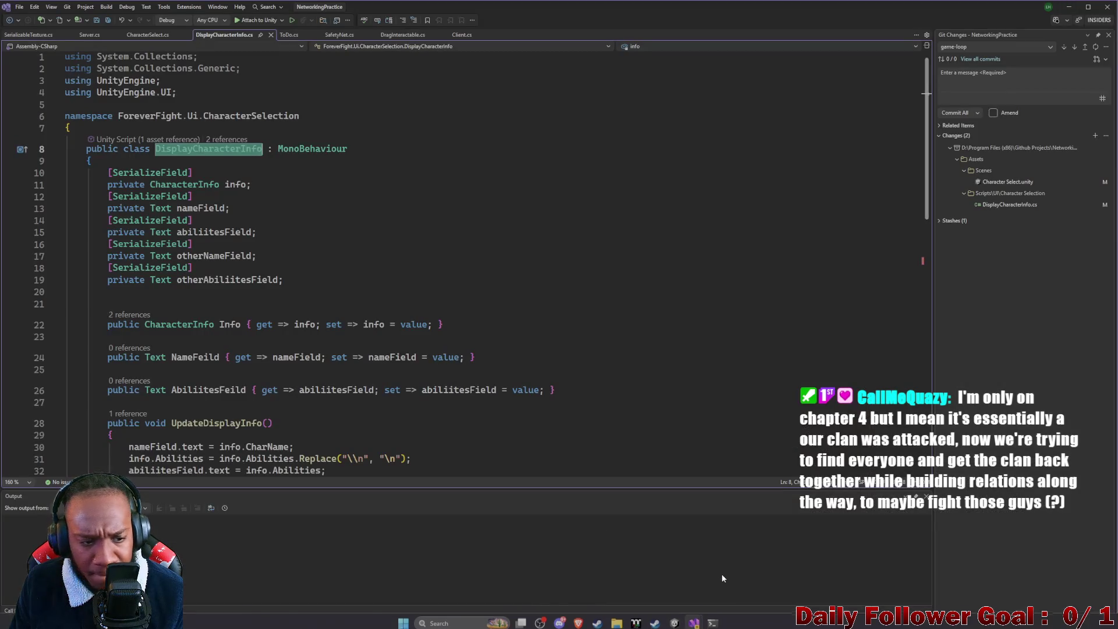
# Step: Review the info field's uses in UpdateDisplayInfo and UpdateOtherDisplayInfo, then return to Unity
pyautogui.click(239, 184)
pyautogui.scroll(-8, 238, 185)
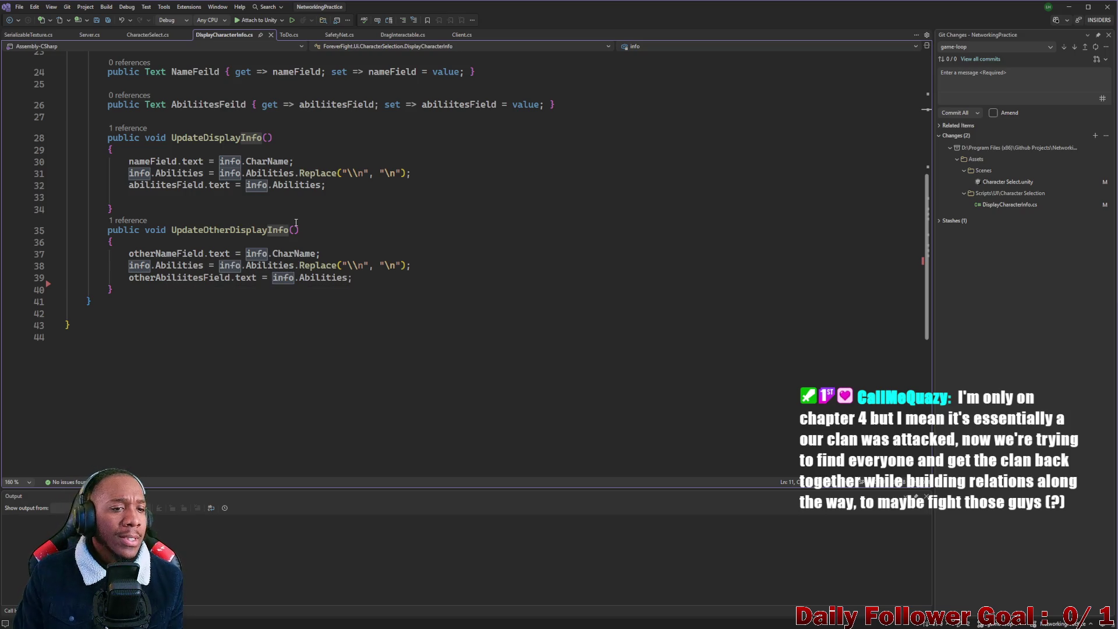
pyautogui.scroll(3, 233, 236)
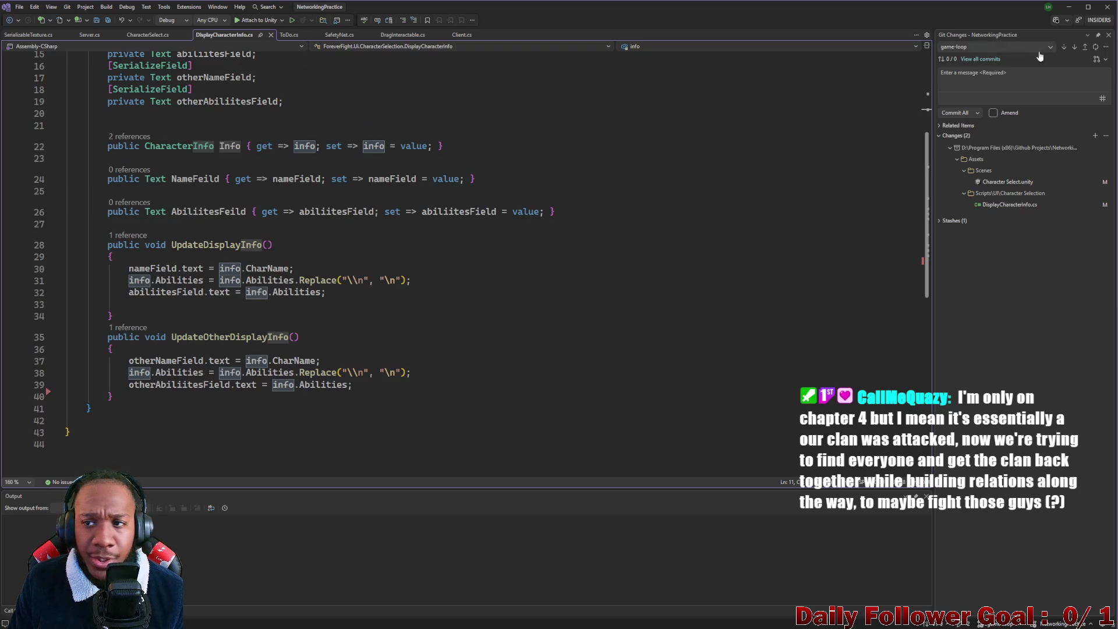
pyautogui.hotkey('alt', 'Tab')
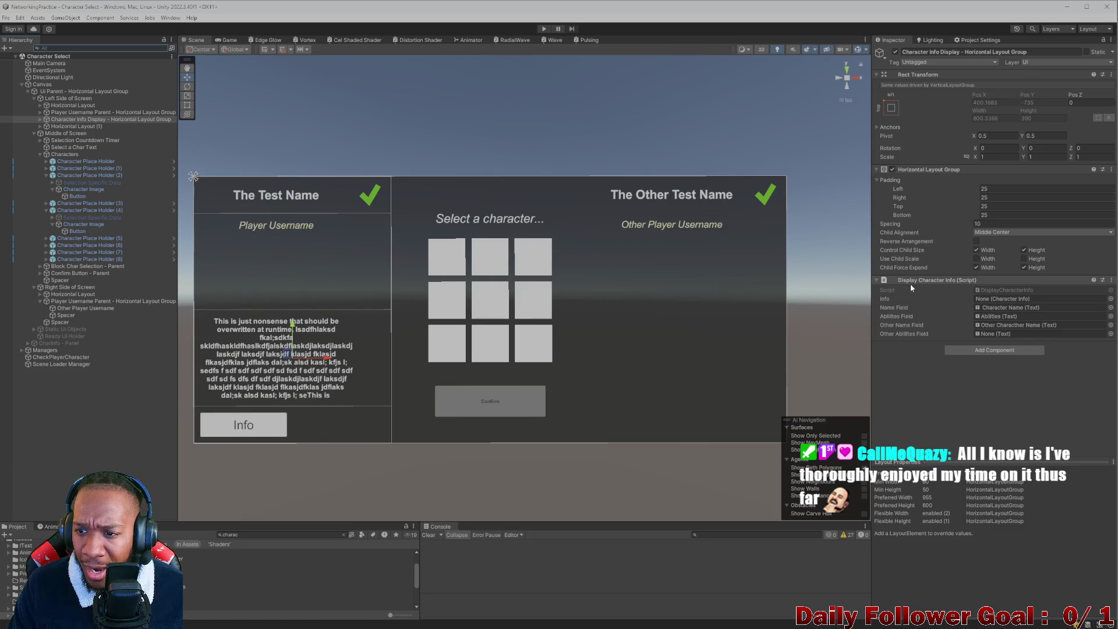
pyautogui.click(121, 48)
pyautogui.write('character')
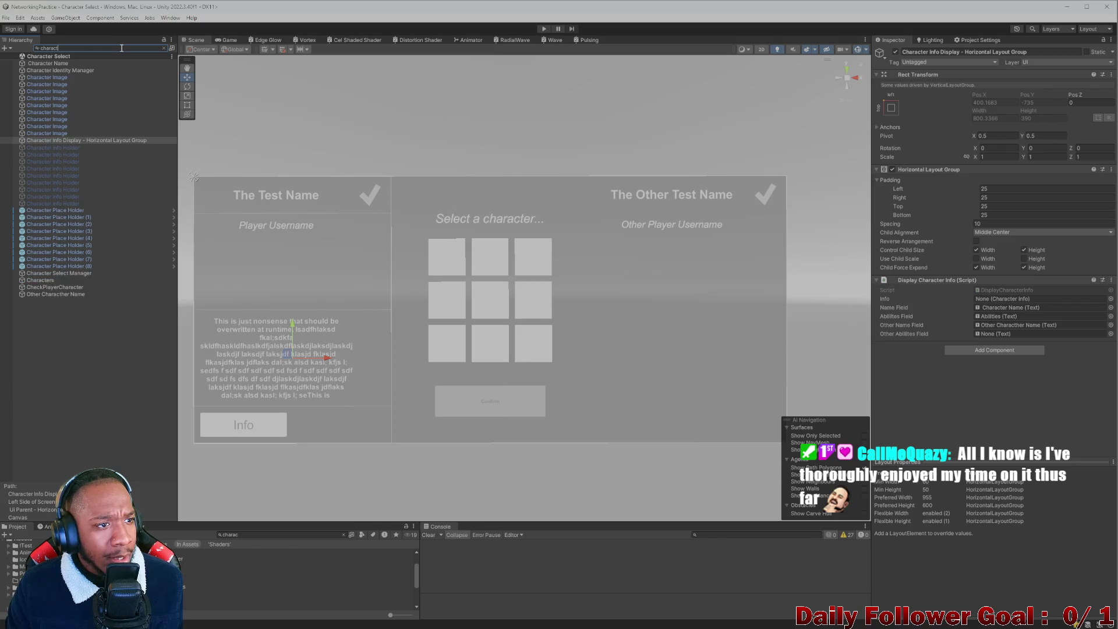
pyautogui.write('info')
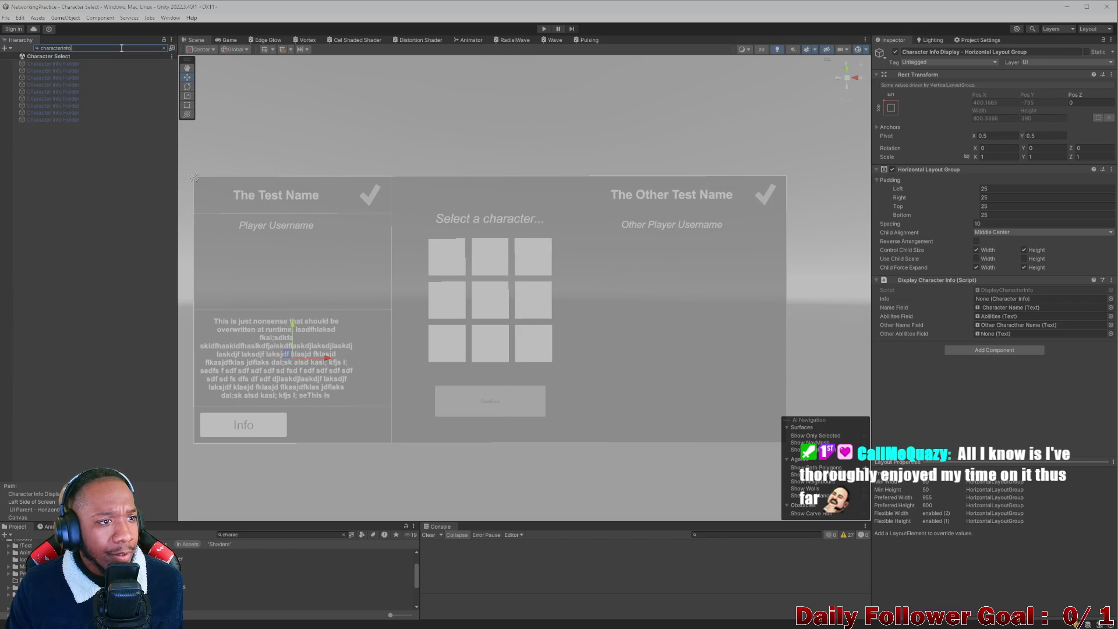
pyautogui.click(81, 64)
pyautogui.click(78, 70)
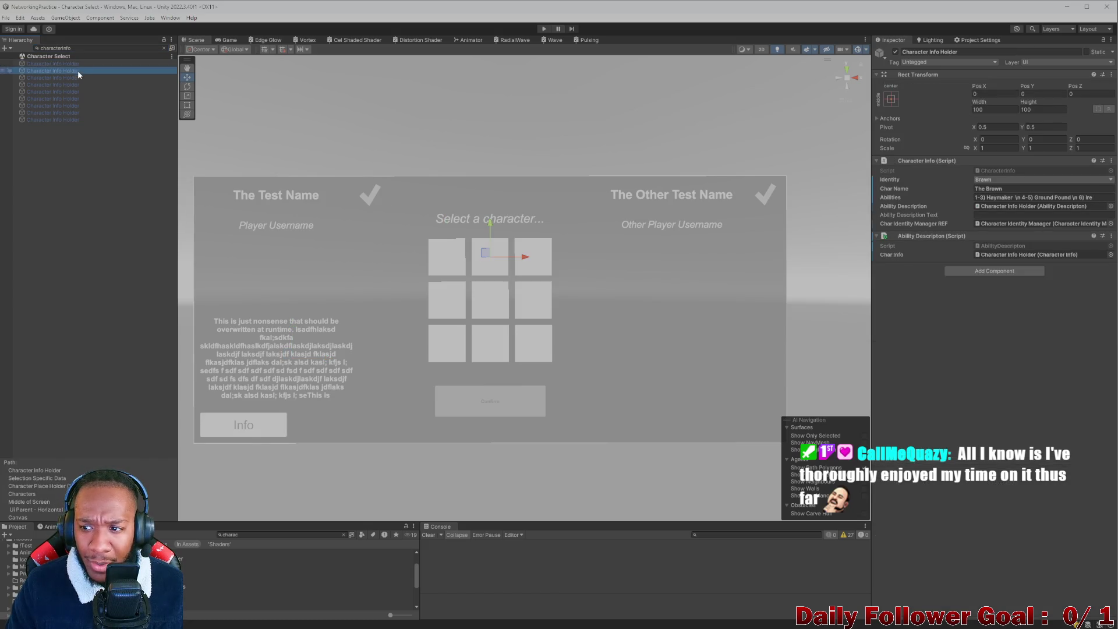
pyautogui.click(75, 85)
pyautogui.click(63, 105)
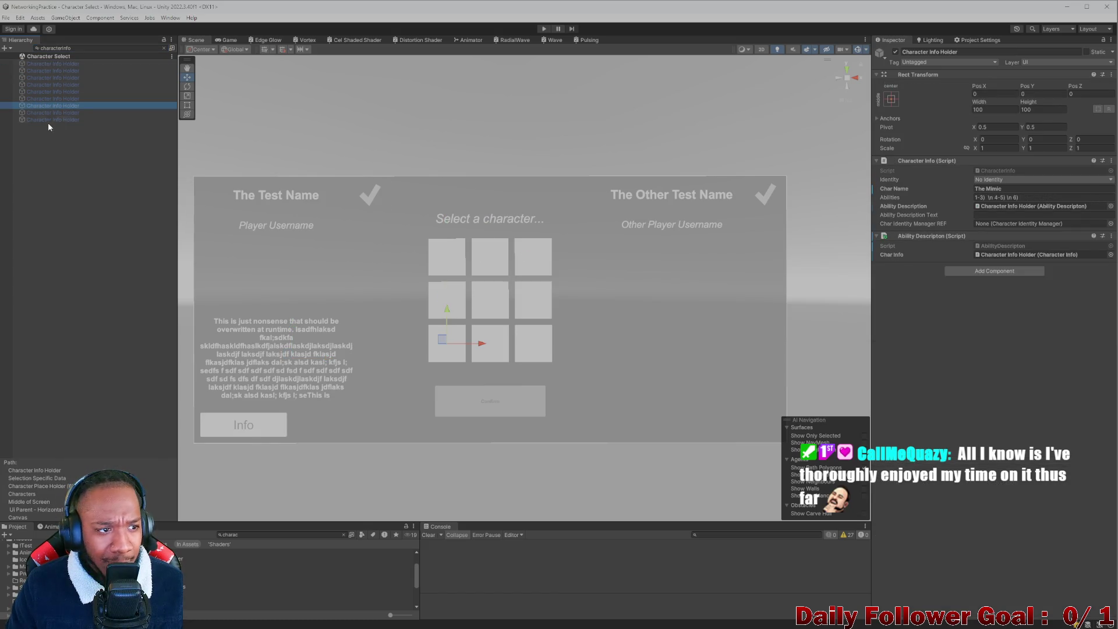
pyautogui.click(65, 71)
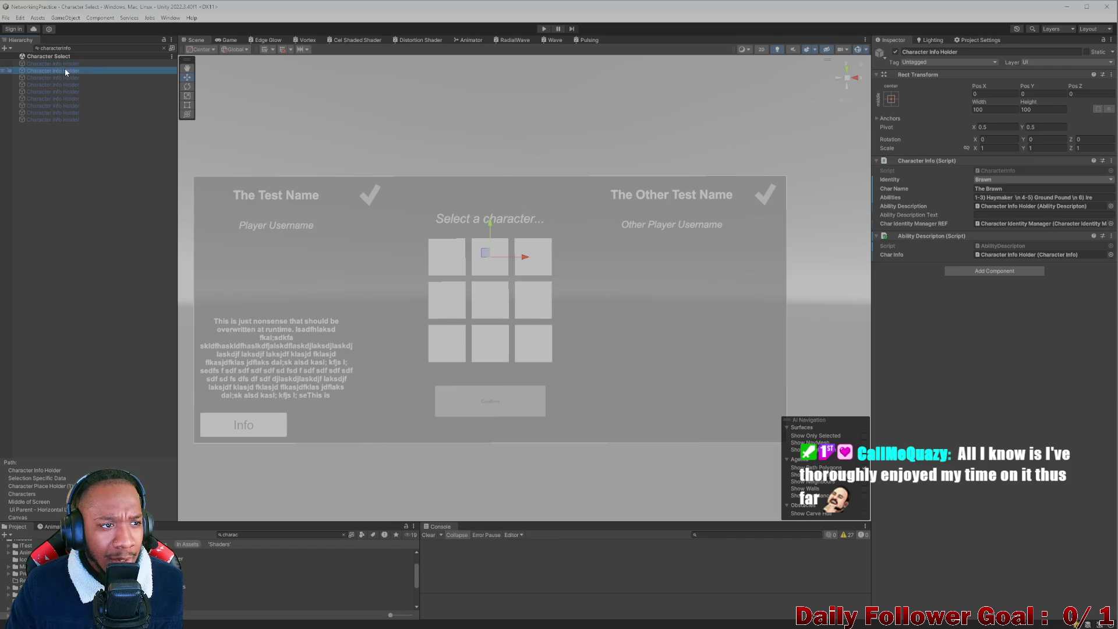
pyautogui.click(164, 50)
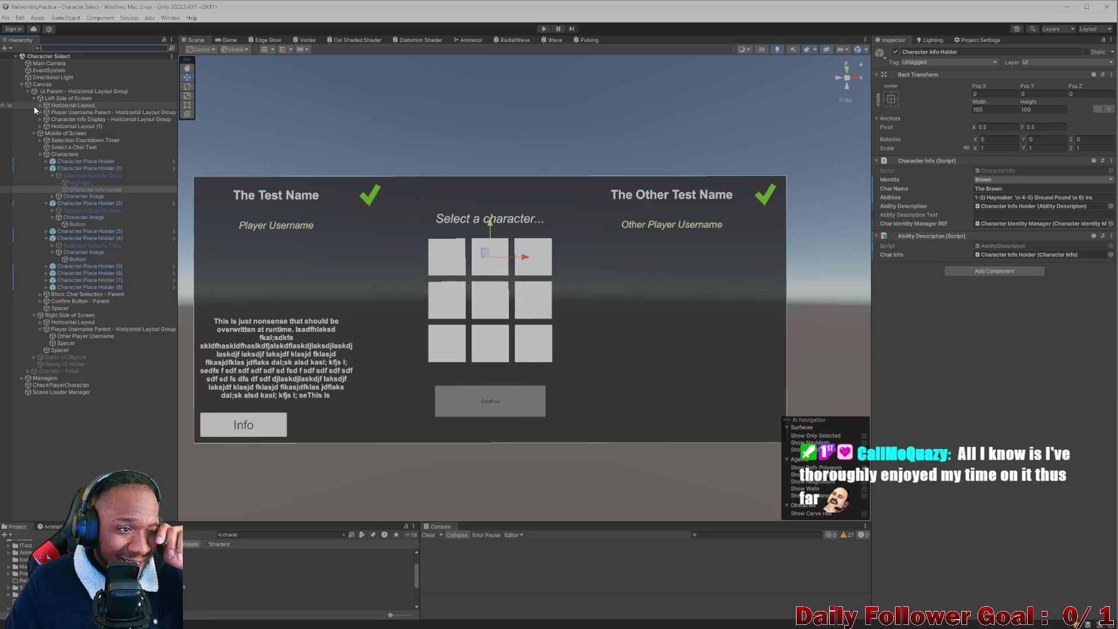
# Step: Inspect the Canvas, UI Parent, Player Username Parent and Characters layout objects
pyautogui.click(52, 85)
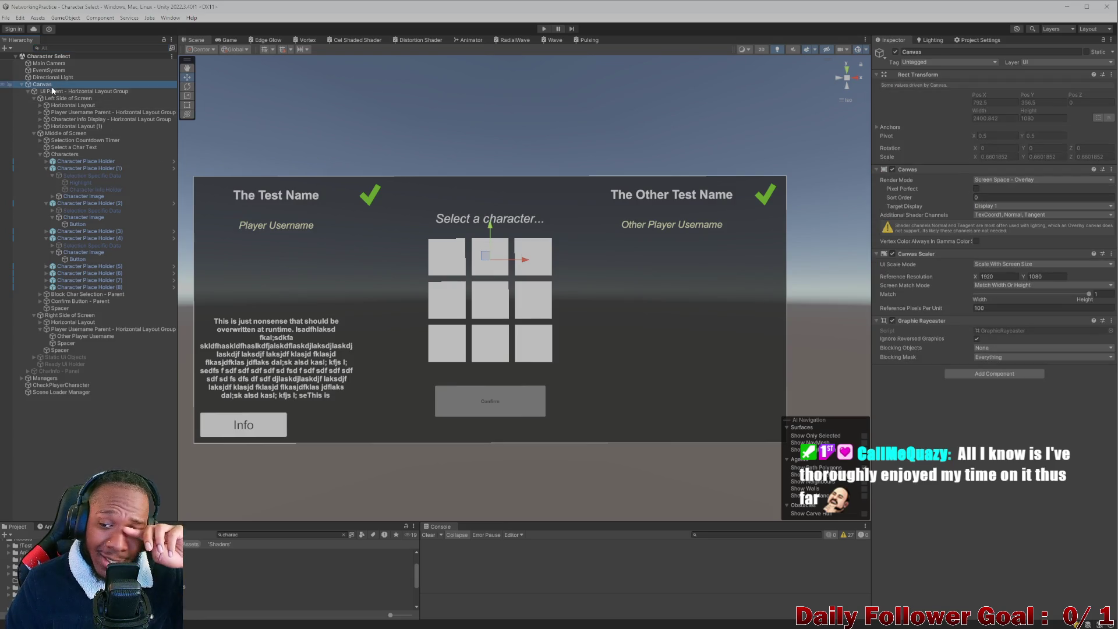
pyautogui.press('Up')
pyautogui.click(62, 93)
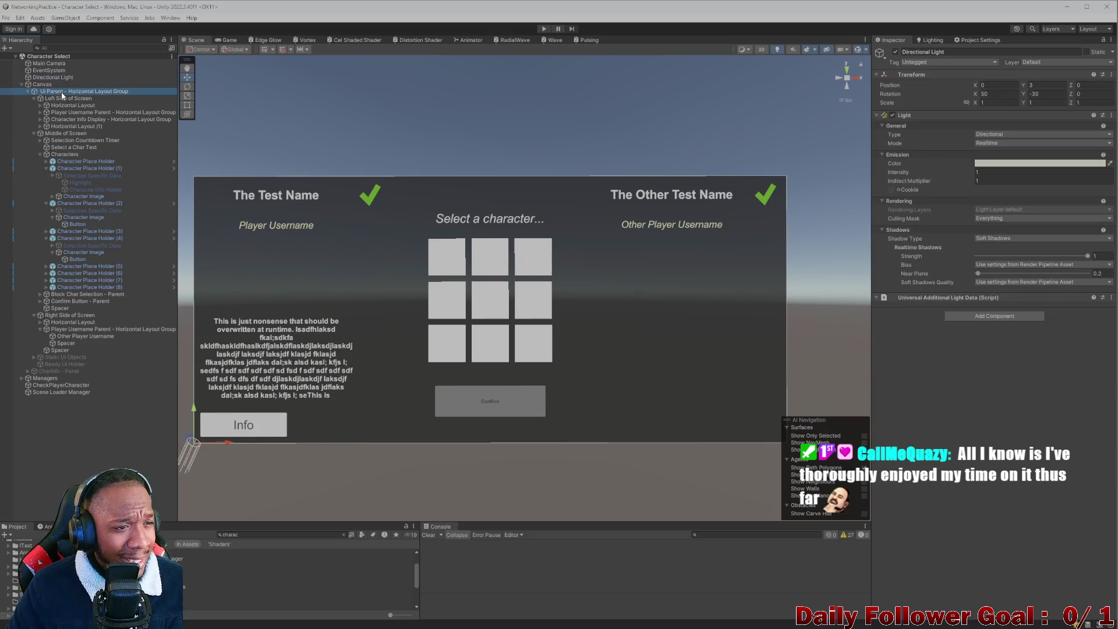
pyautogui.click(66, 112)
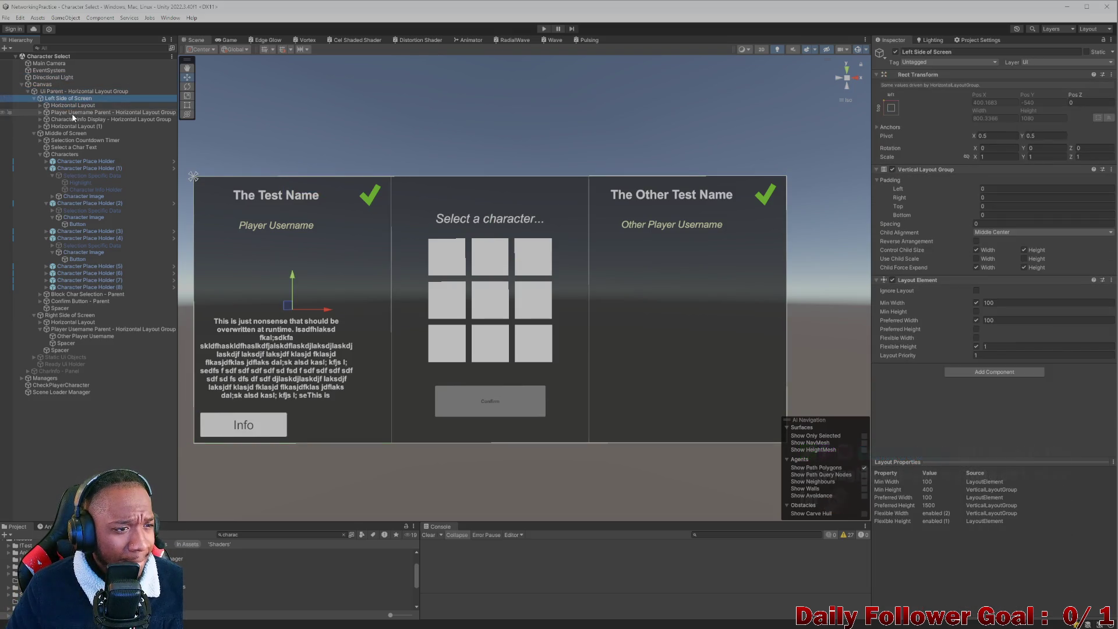
pyautogui.click(68, 155)
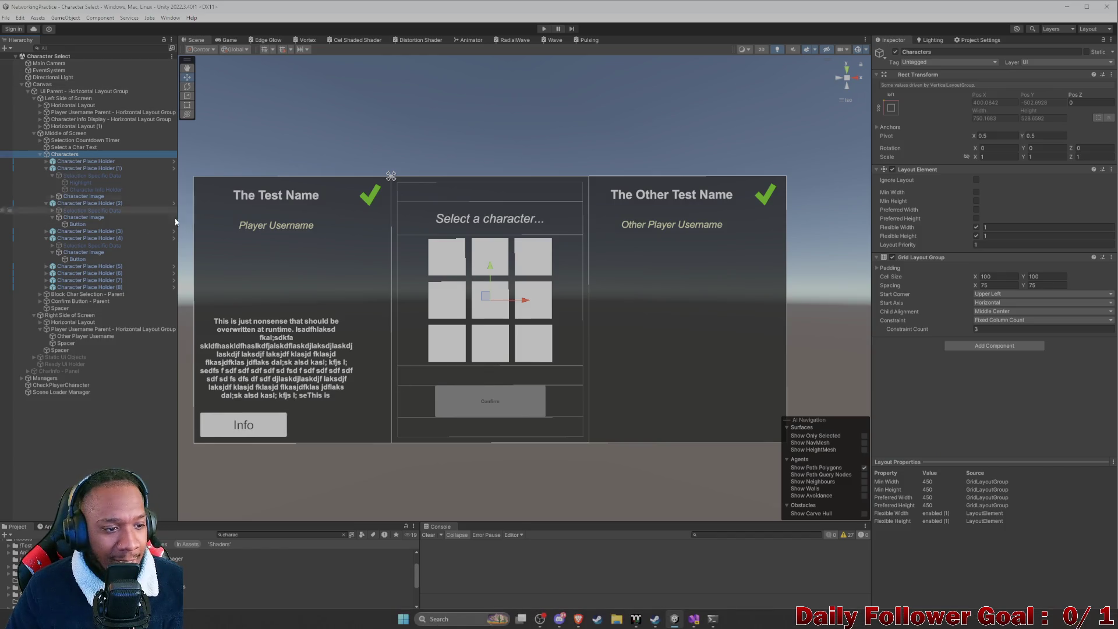
# Step: Locate the DisplayCharacterInfo object via Hierarchy search and ping its script in the Character Selection folder
pyautogui.click(93, 48)
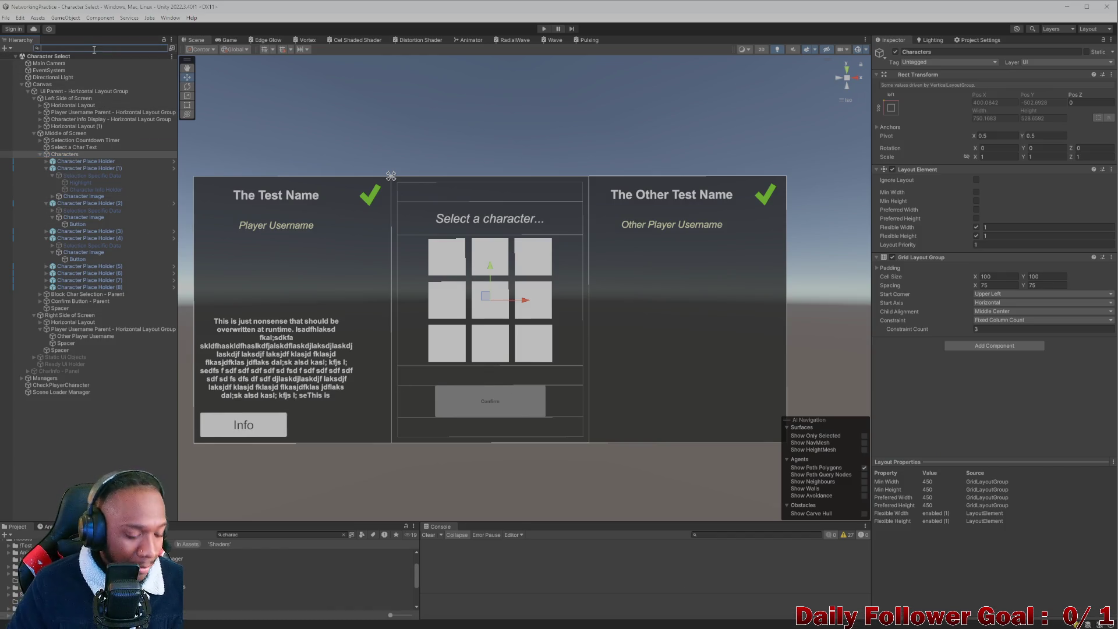
pyautogui.write('DisplayCharacterInfo')
pyautogui.press('Down')
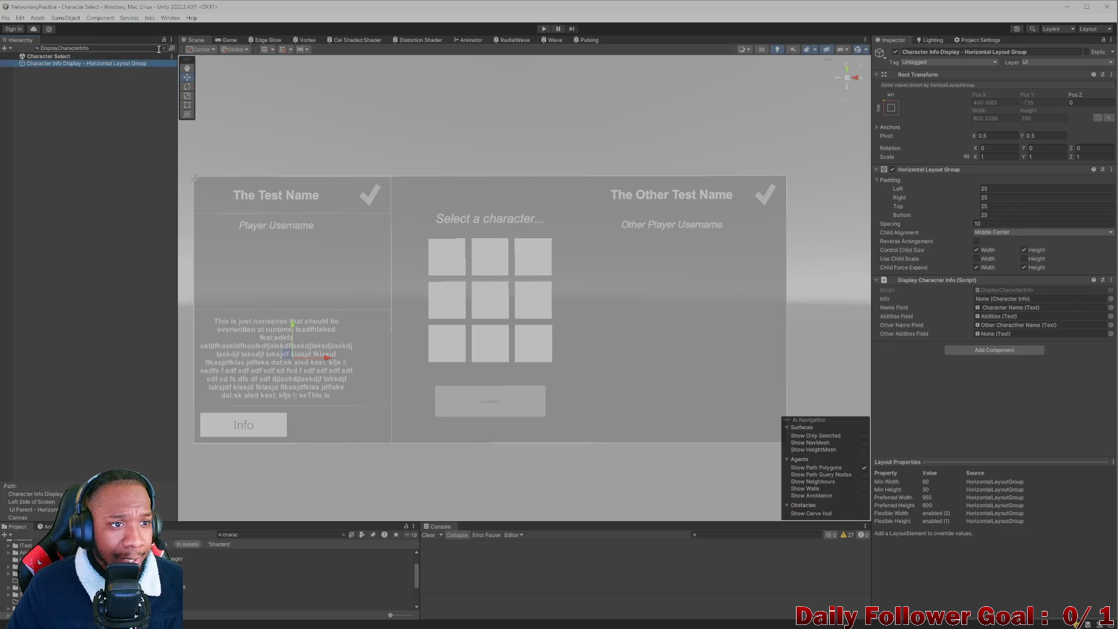
pyautogui.click(164, 49)
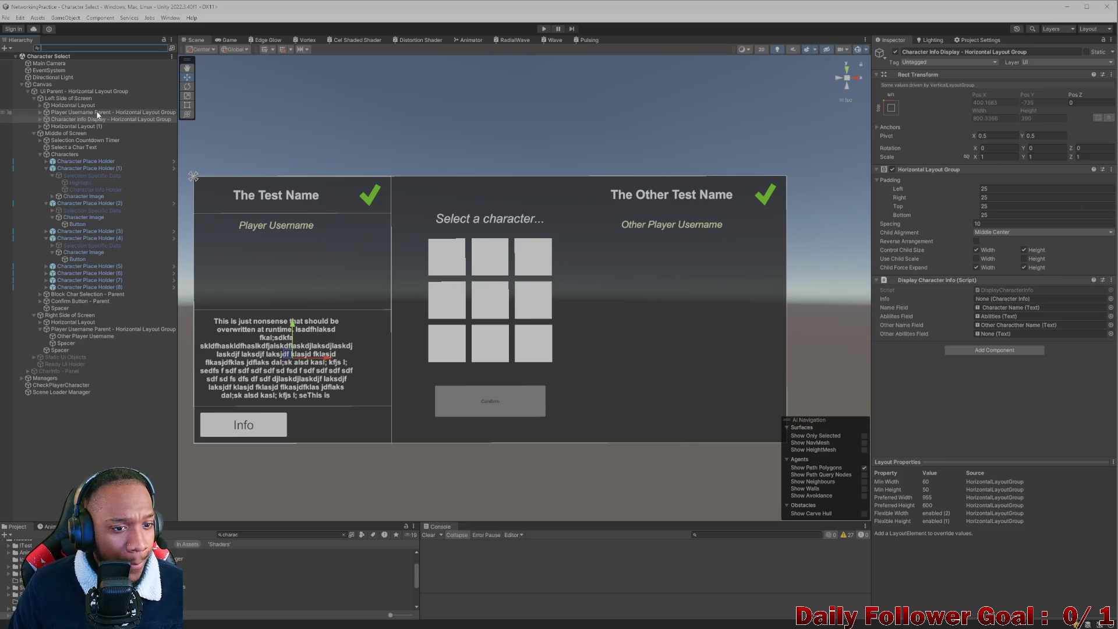
pyautogui.click(1023, 289)
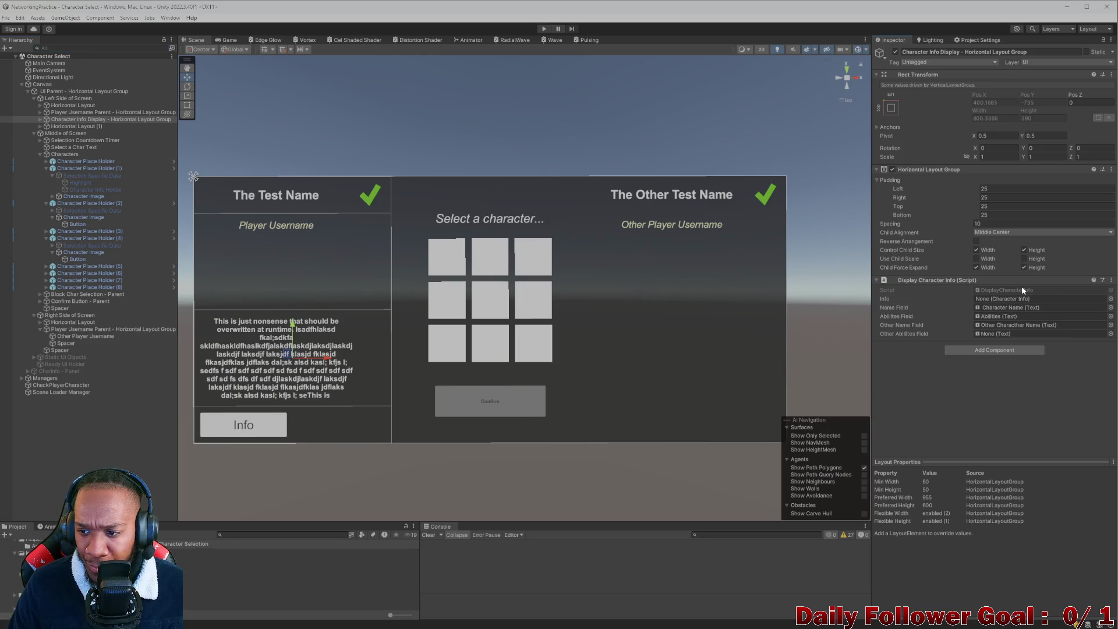